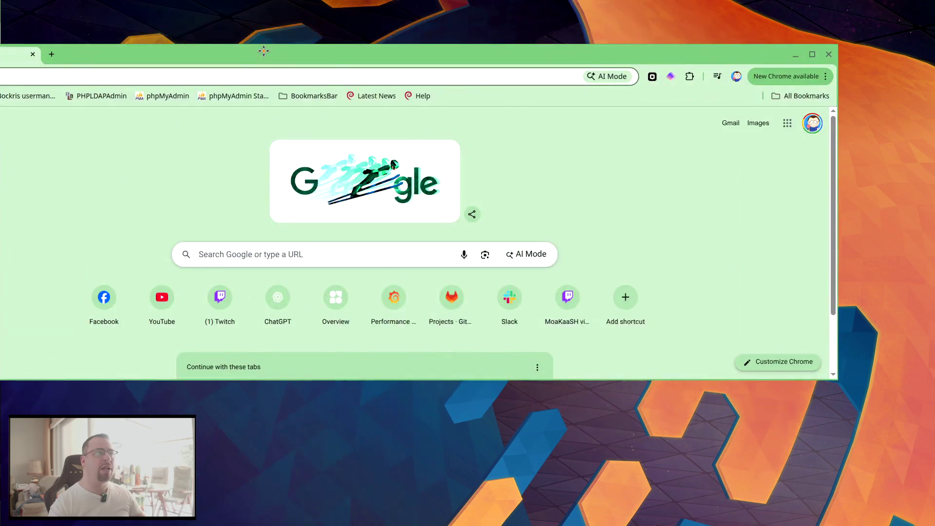
Maximize Chrome and dock the Twitch chat popout on the right edge, stretched to the bottom.
double_click(263, 50)
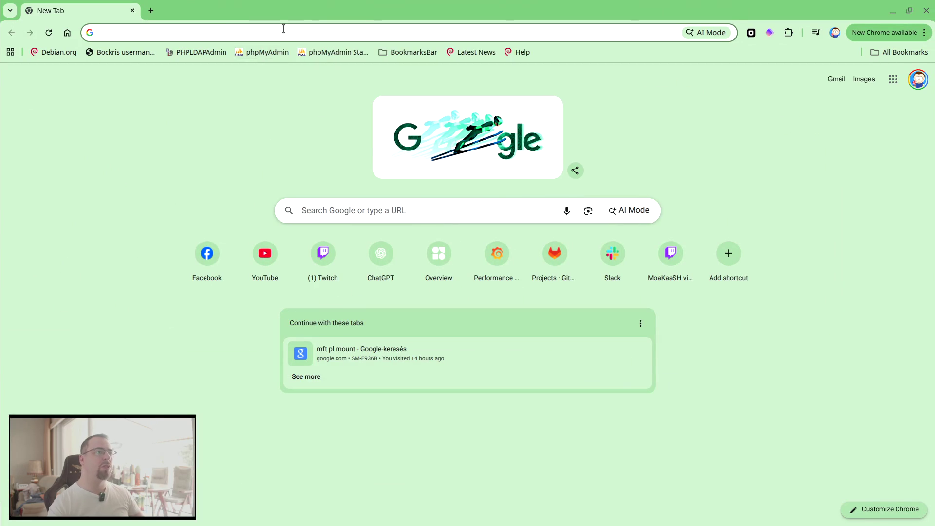
left_click(283, 29)
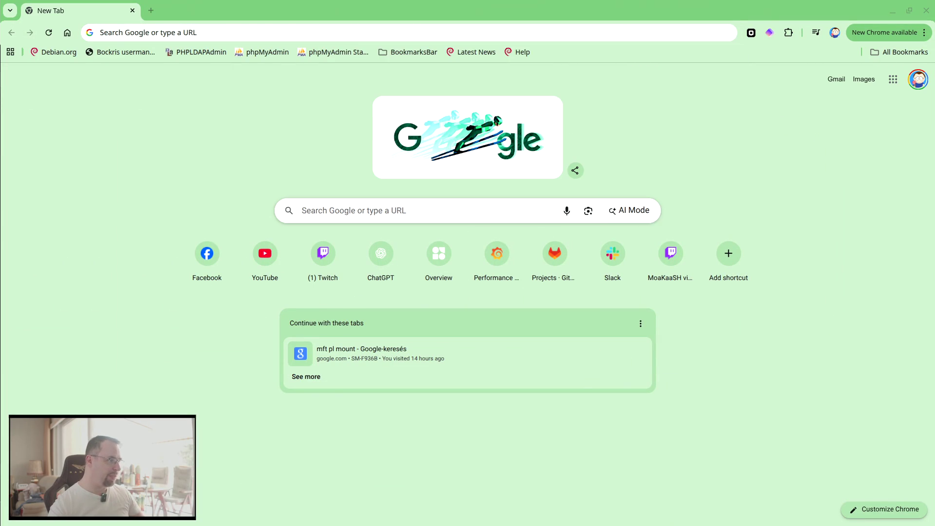
mouse_move(129, 92)
left_mouse_down()
mouse_move(810, 23)
mouse_move(826, 10)
left_mouse_up()
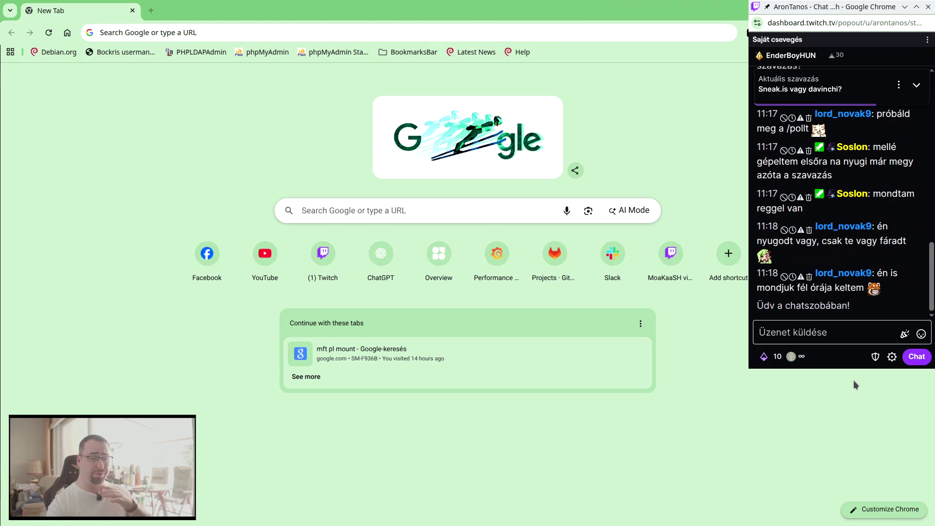
left_click_drag(848, 368, 835, 519)
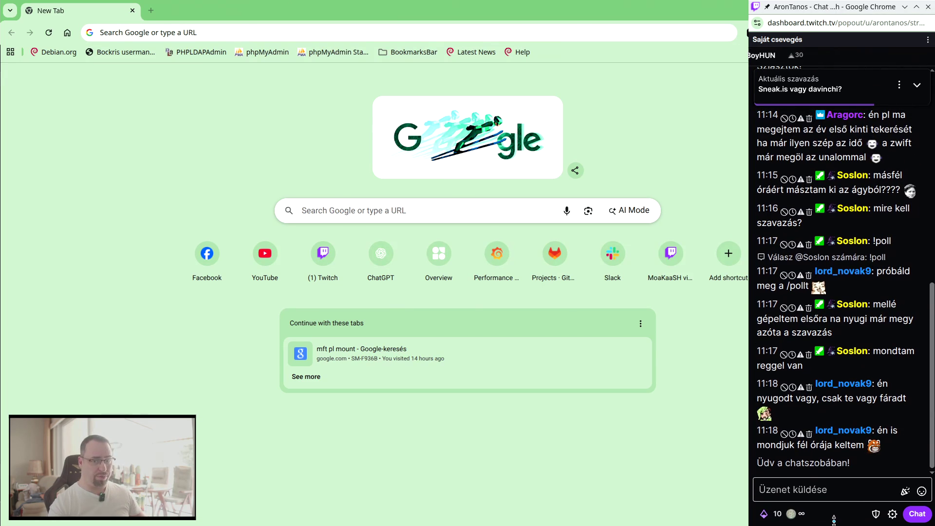
Restore Chrome and resize it to fill the left side beside the Twitch chat.
double_click(335, 11)
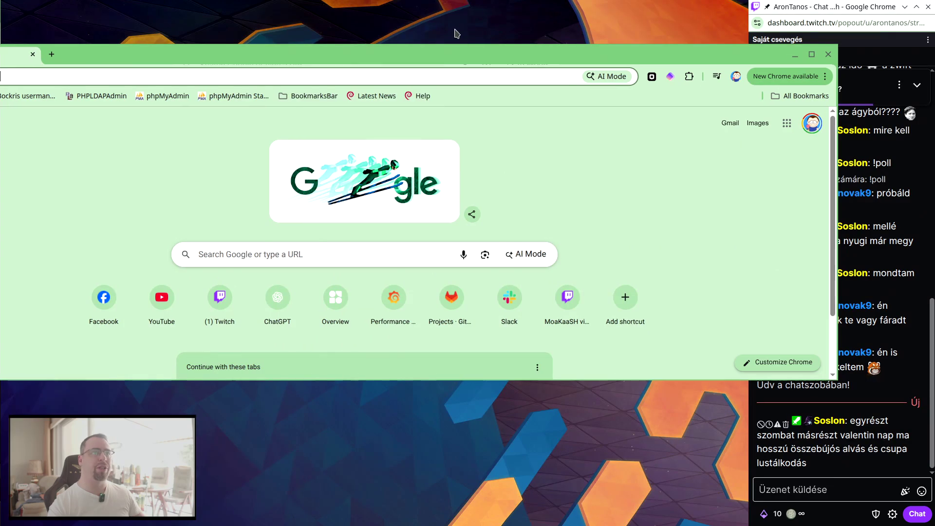
left_click_drag(382, 52, 532, 54)
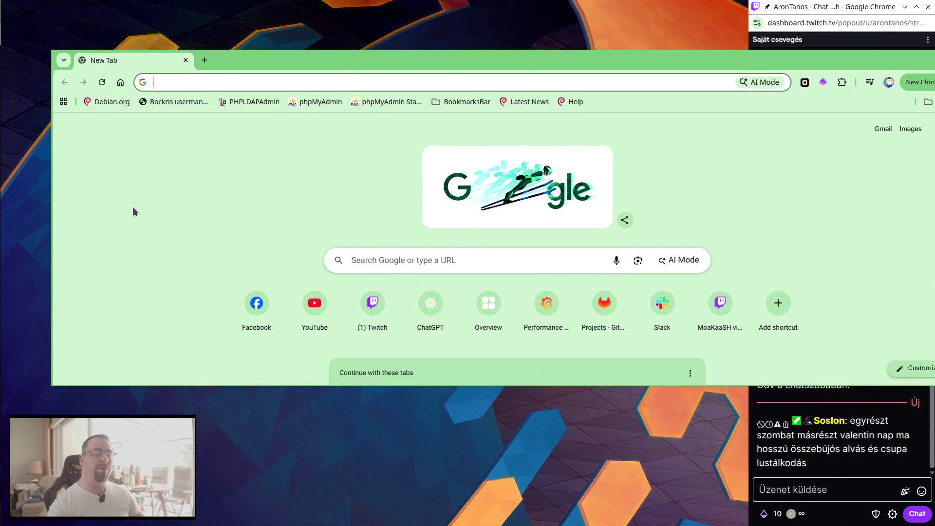
left_click_drag(52, 212, 334, 212)
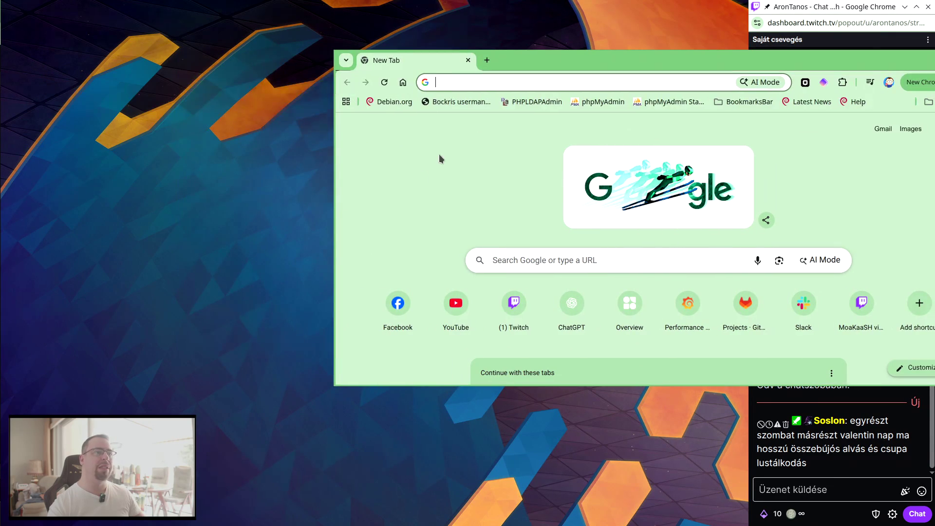
left_click_drag(561, 59, 230, 10)
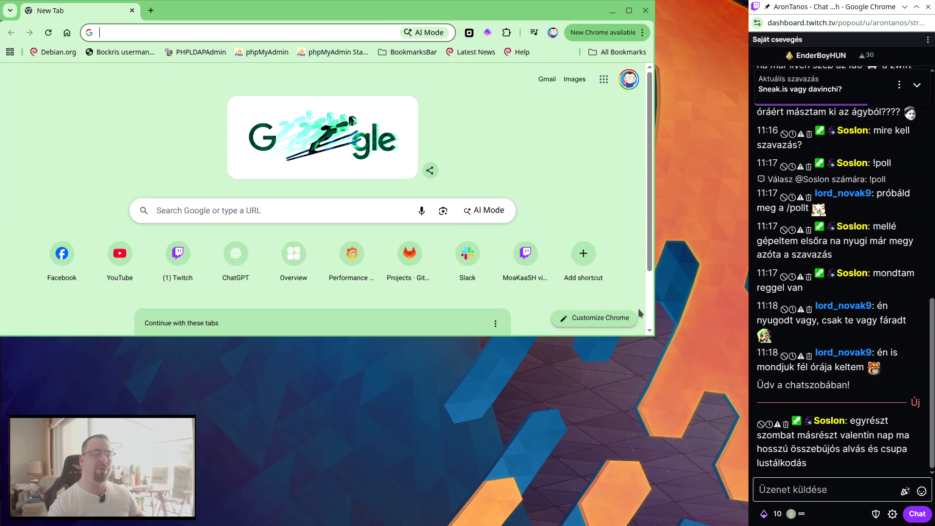
left_click_drag(653, 336, 743, 523)
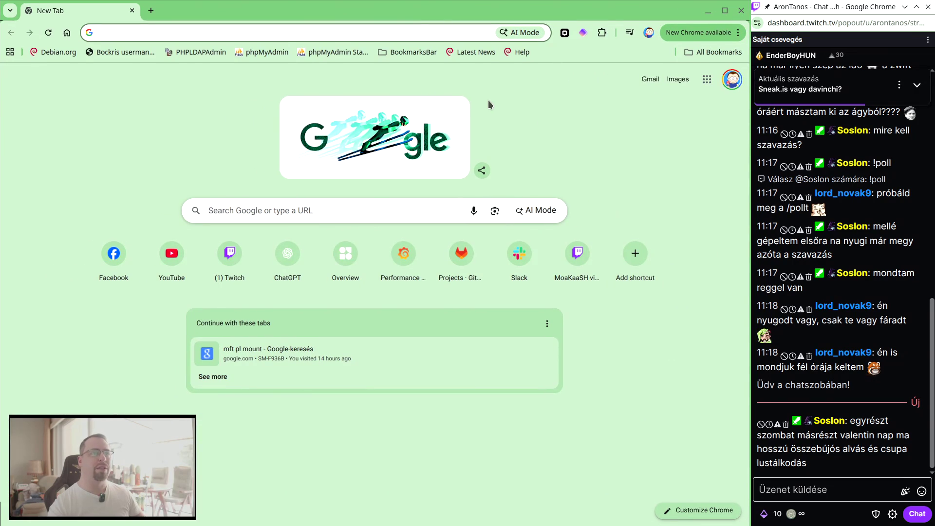
left_click(830, 7)
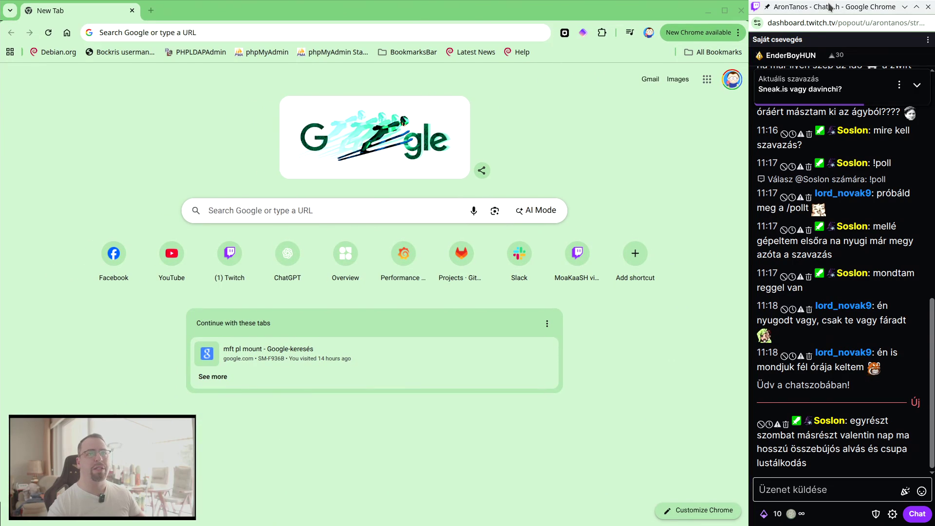
Rerun the 'dubai budapest mai járat emirates' search from history, then clear the address bar.
left_click(581, 8)
left_click(237, 33)
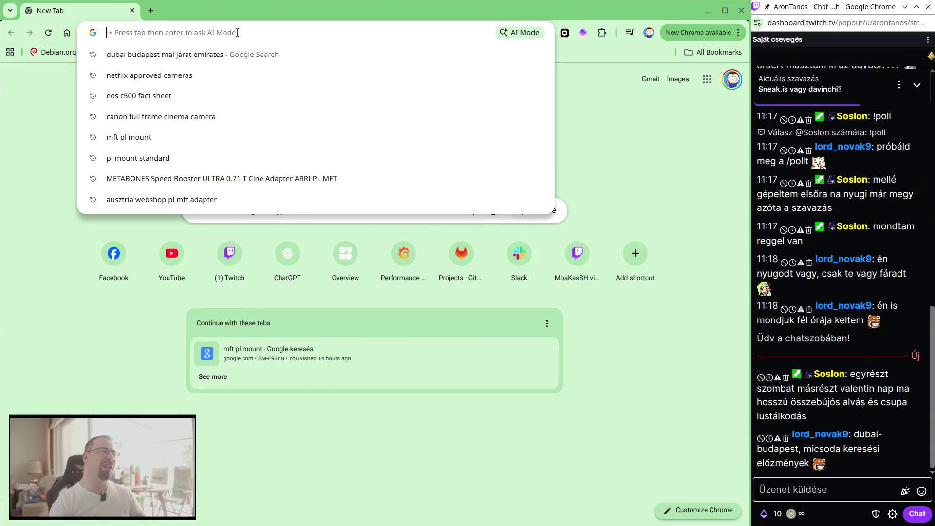
key("Escape")
left_click(237, 32)
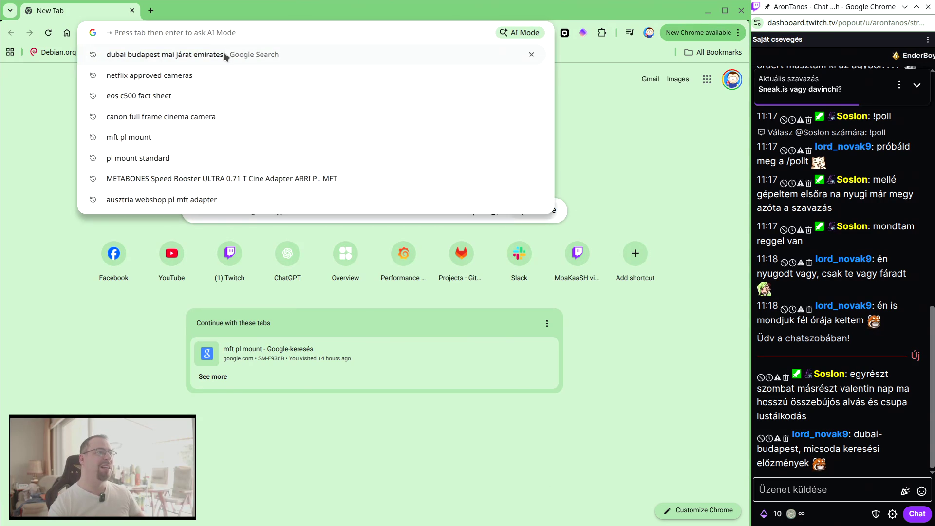
left_click(224, 51)
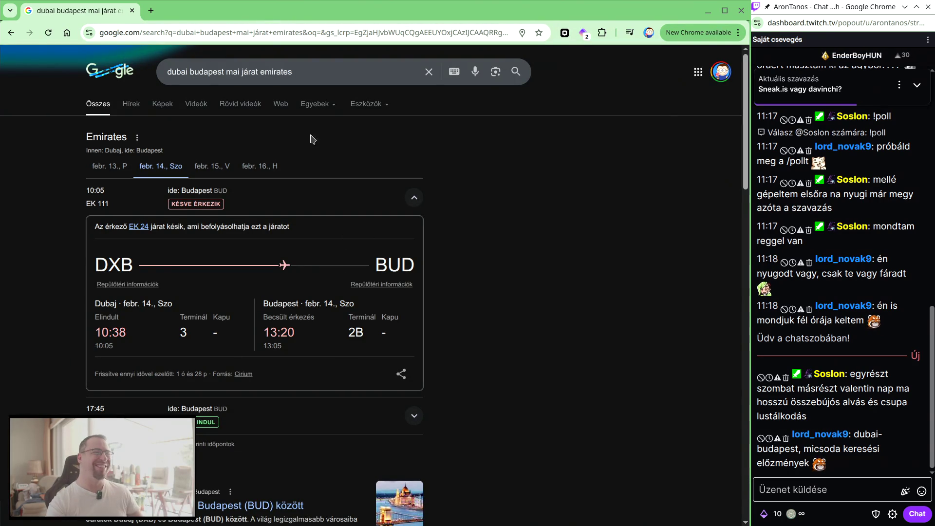
left_click(233, 34)
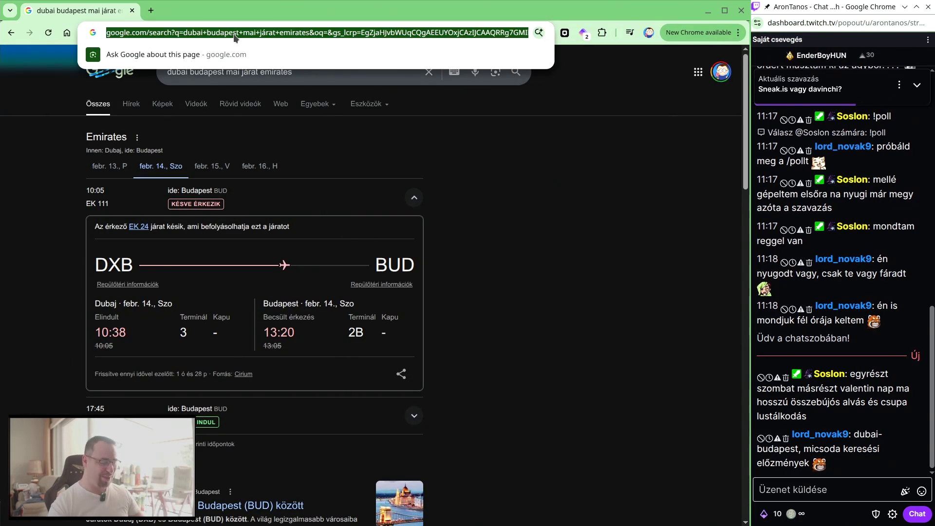
key("BackSpace")
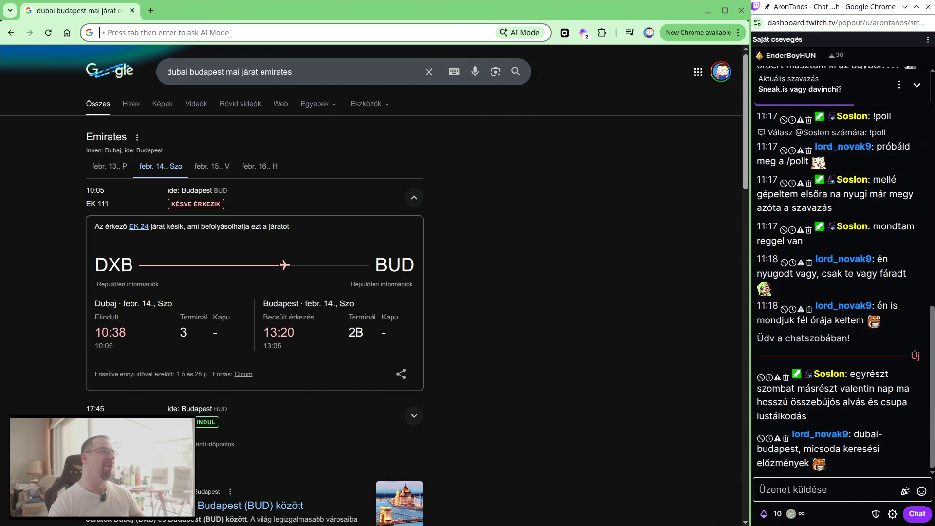
In a new tab, close the flight tab, search 'sirui jupiter' and open a lens result.
left_click(150, 11)
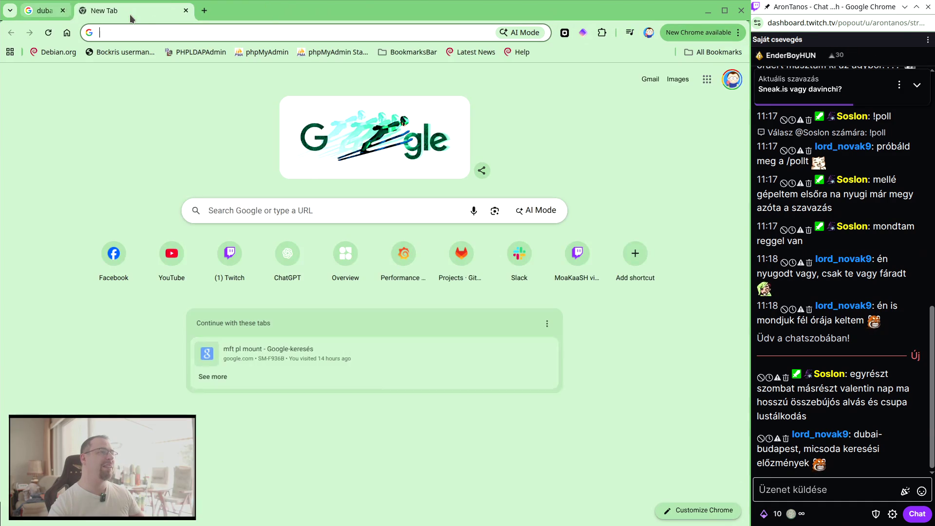
left_click(144, 29)
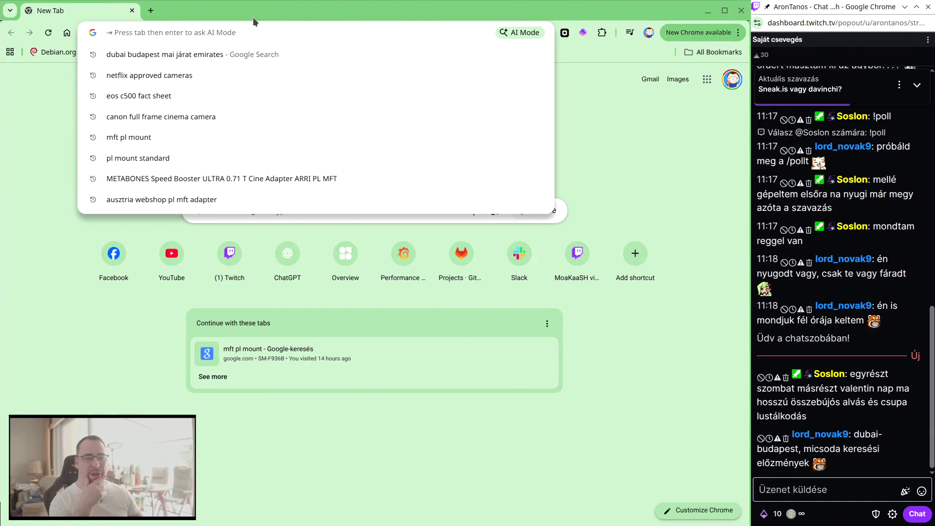
type("sirui jupute")
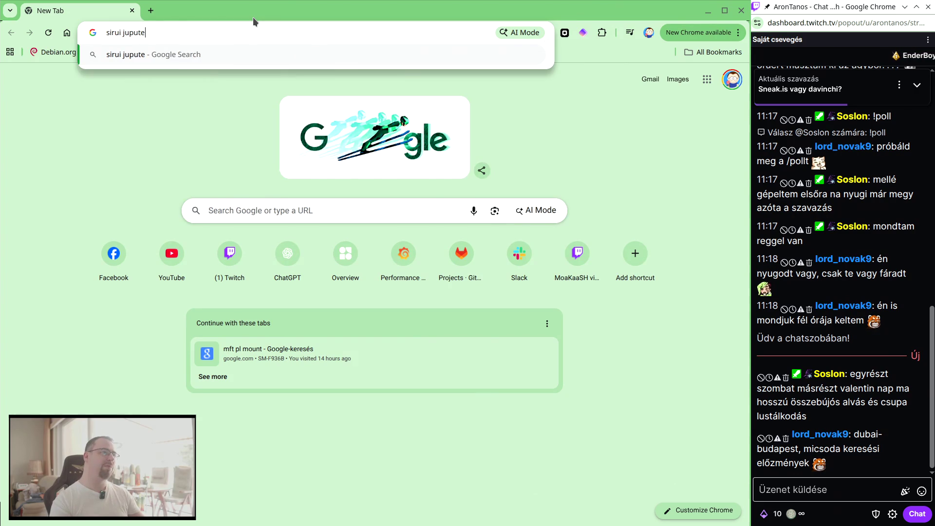
key("BackSpace")
type("iter")
key("Return")
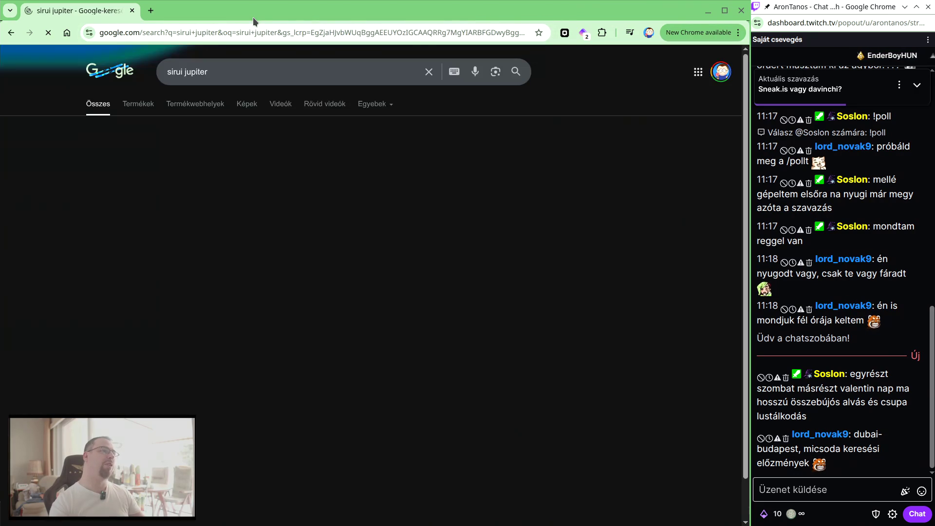
left_click(194, 207)
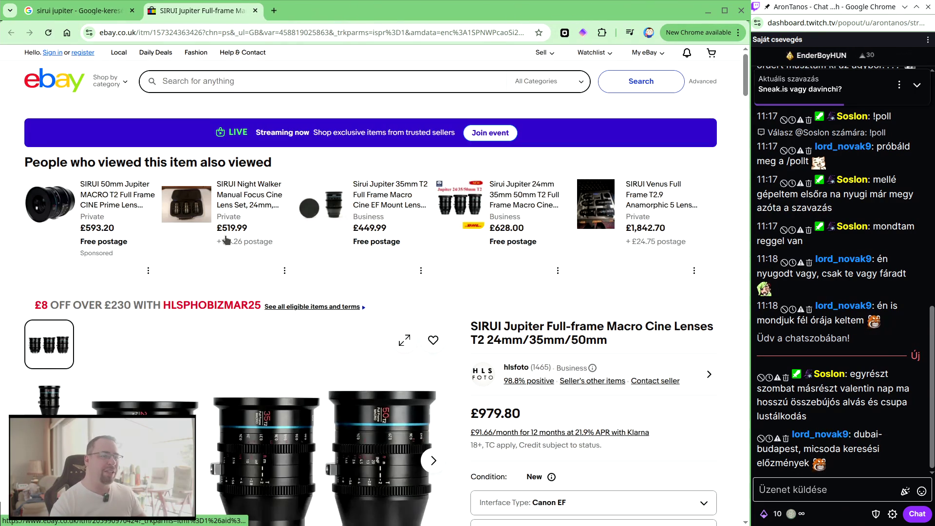
scroll(378, 235, "down", 5)
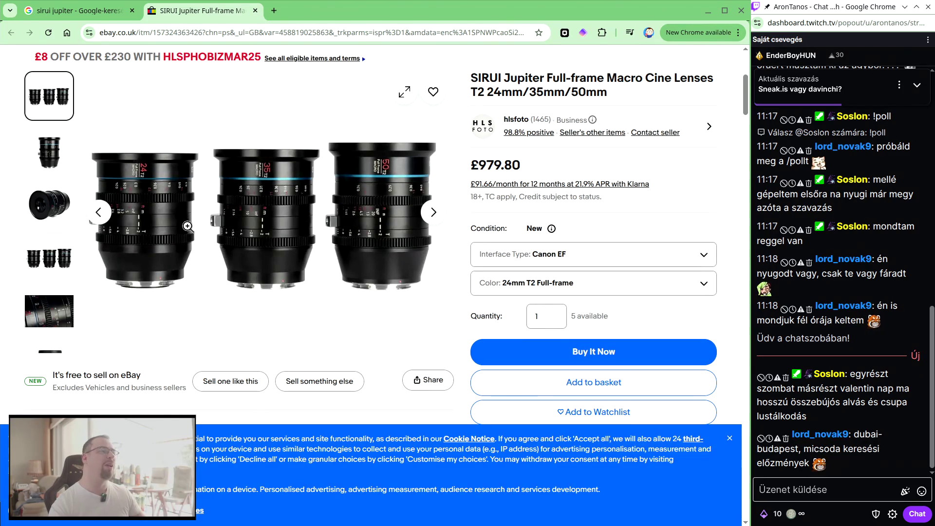
left_click(431, 211)
left_click(431, 212)
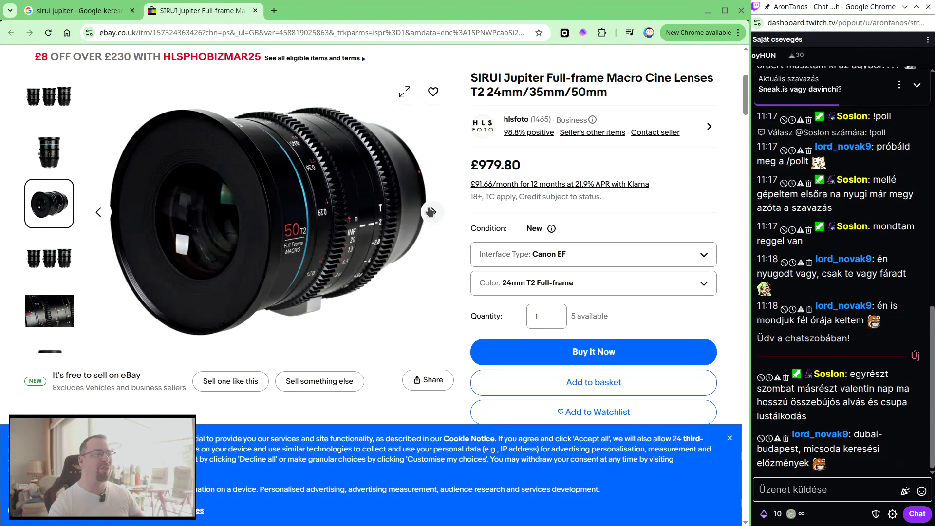
left_click(430, 212)
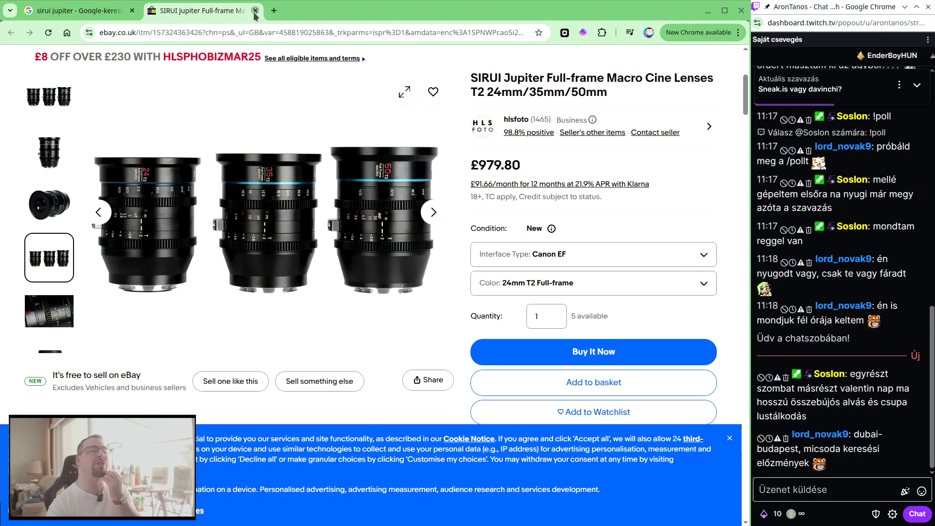
left_click(254, 11)
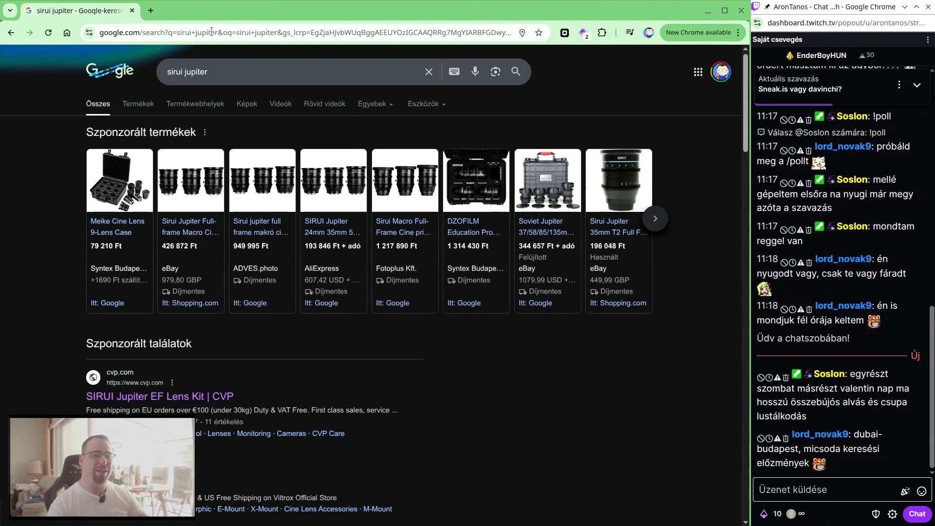
Replace the lens results by loading snake.io from the address bar.
left_click(212, 32)
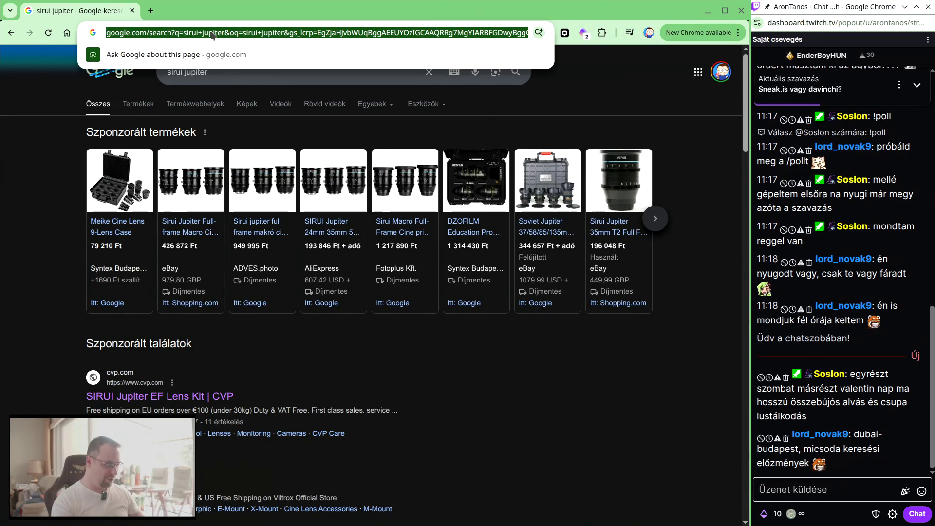
type("snake.io")
key("Return")
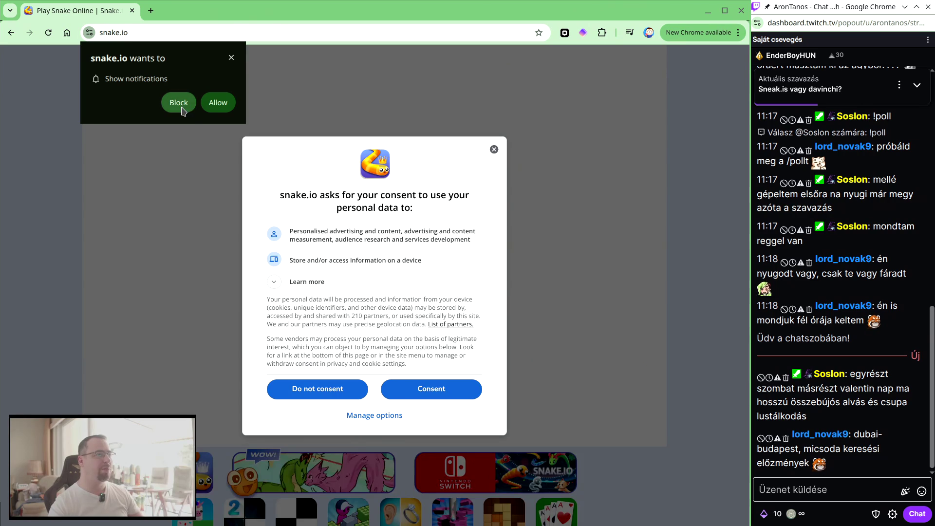
Block snake.io's notification request and accept its personal data consent.
left_click(180, 105)
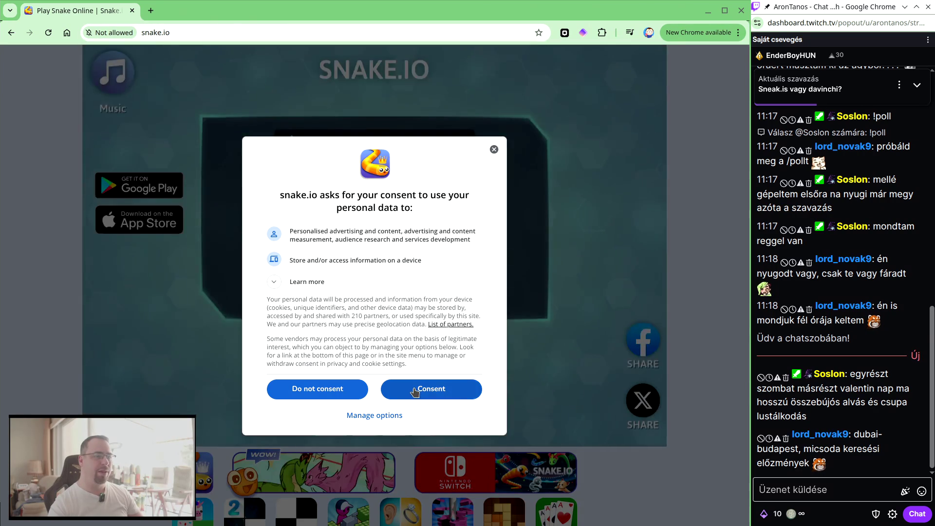
left_click(428, 388)
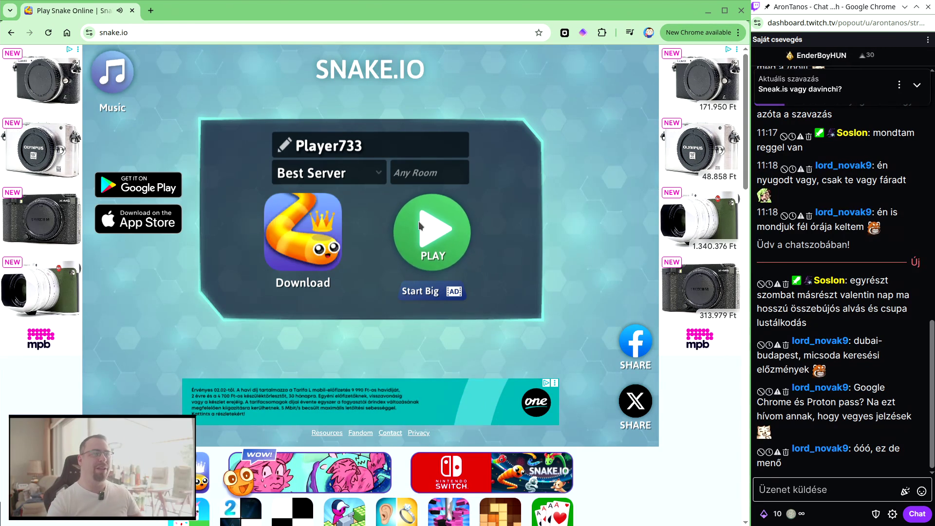
Start a game, step through the tutorial and choose Keyboard controls.
left_click(420, 226)
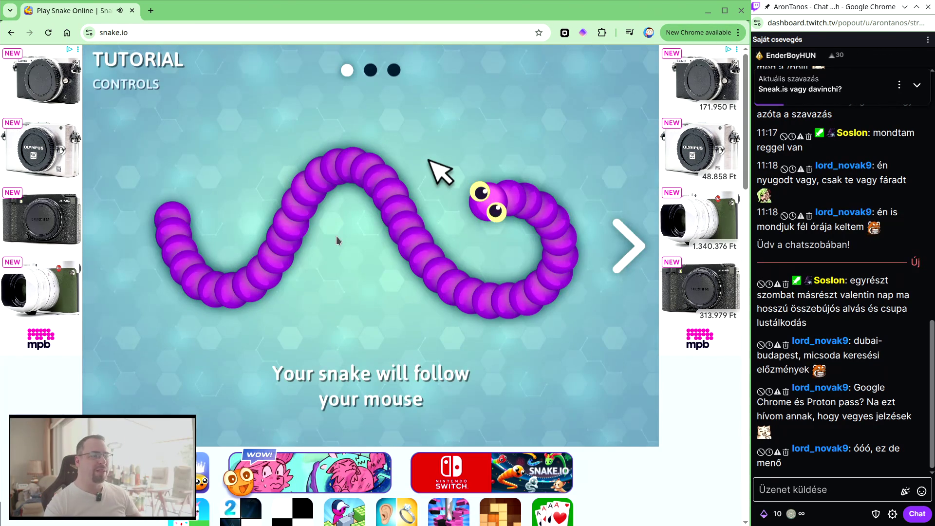
left_click(434, 152)
left_click(407, 181)
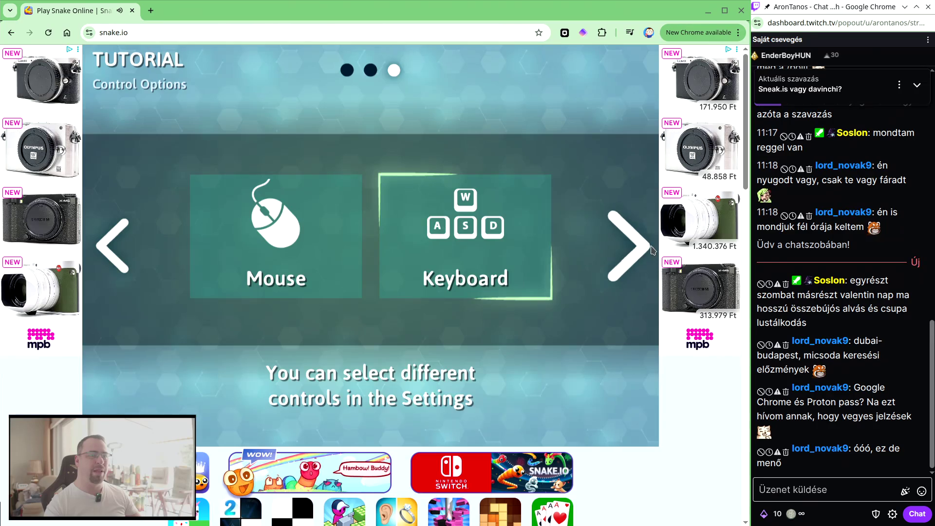
left_click(433, 229)
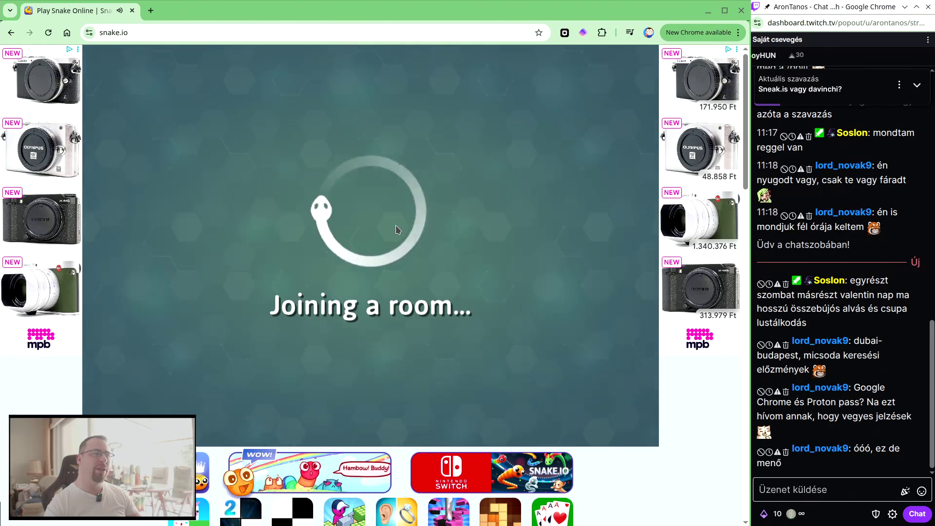
Steer the snake with the arrow keys, then close the full-screen ad to see results.
key("Left")
key("Up")
key("Left")
key("Up")
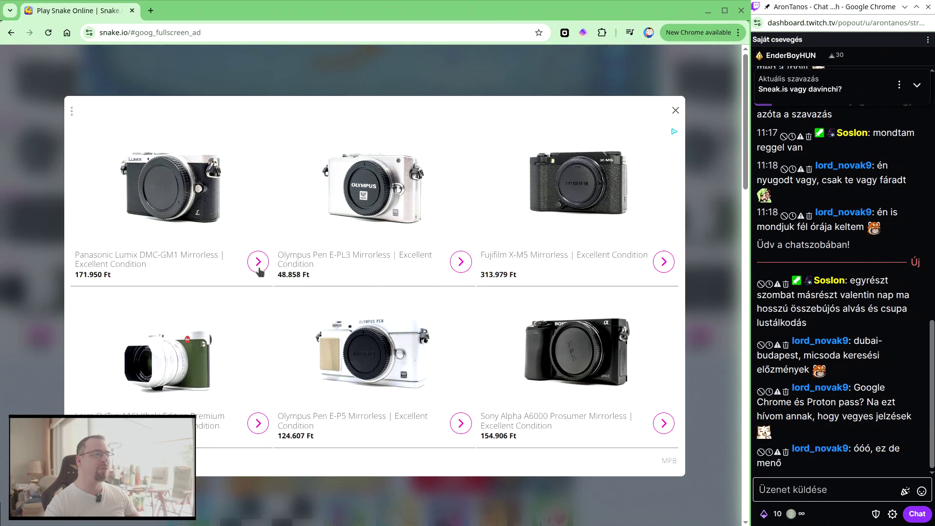
left_click(676, 110)
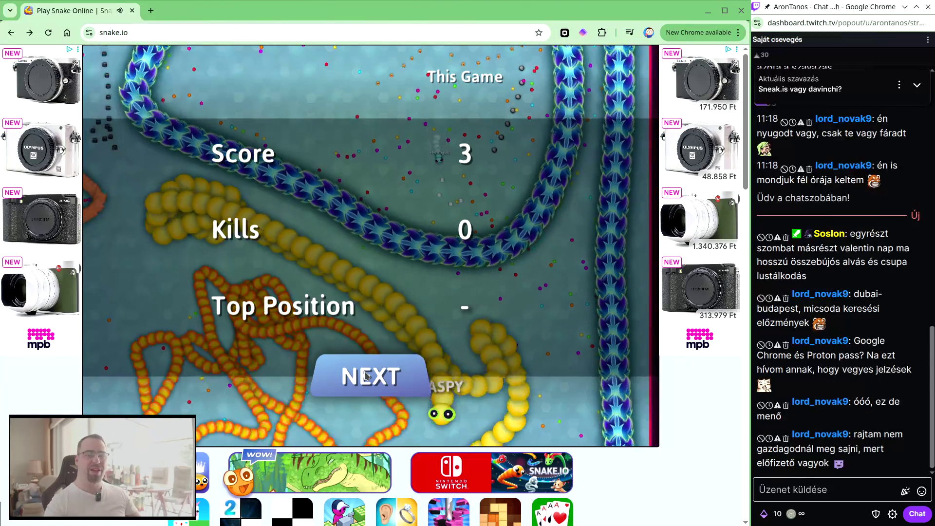
Click NEXT on the game-over stats and PLAY a second round.
left_click(366, 376)
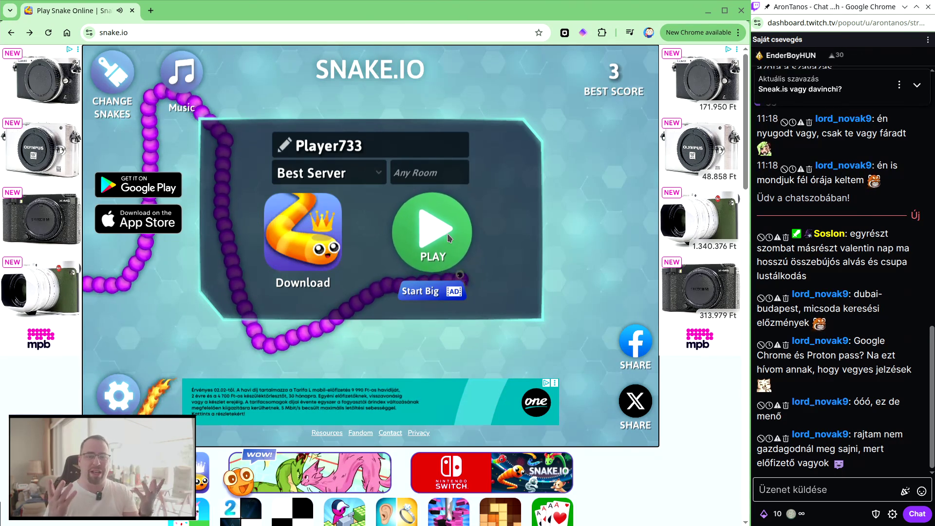
left_click(448, 238)
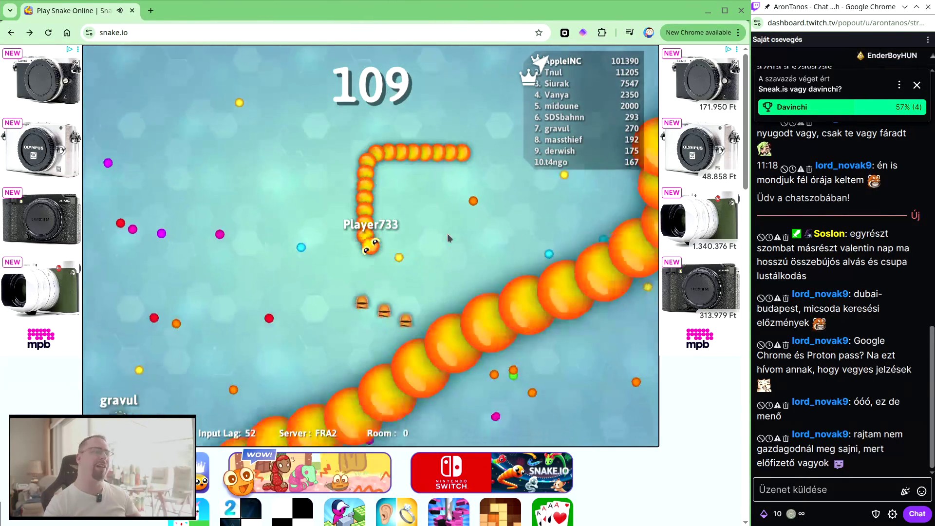
left_click(151, 10)
Close the snake.io tab and dismiss the finished poll card from the Twitch chat.
left_click(132, 10)
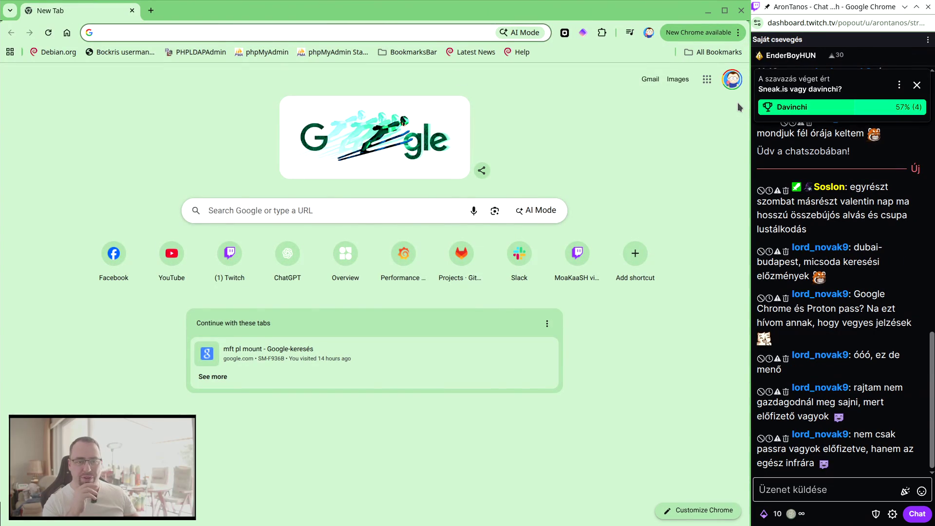
scroll(894, 66, "up", 1)
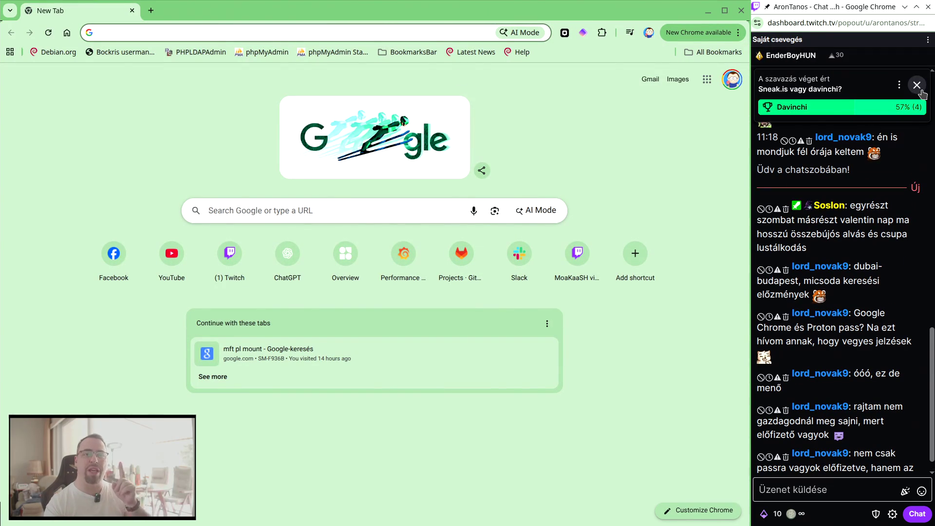
left_click(921, 119)
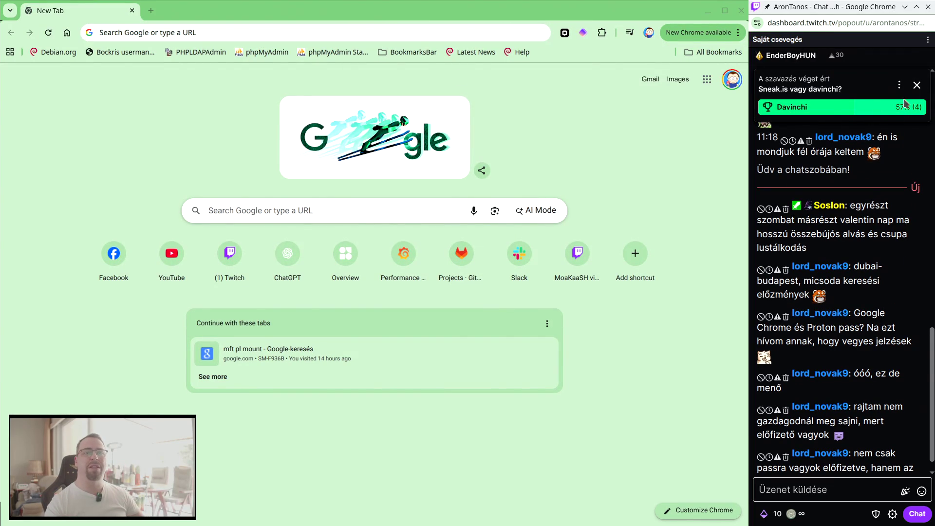
left_click(899, 86)
left_click(862, 105)
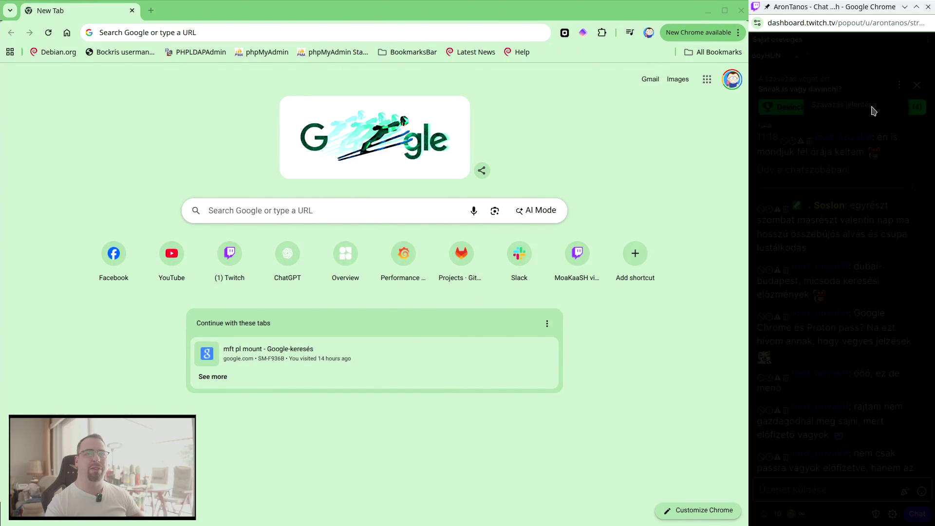
left_click(914, 151)
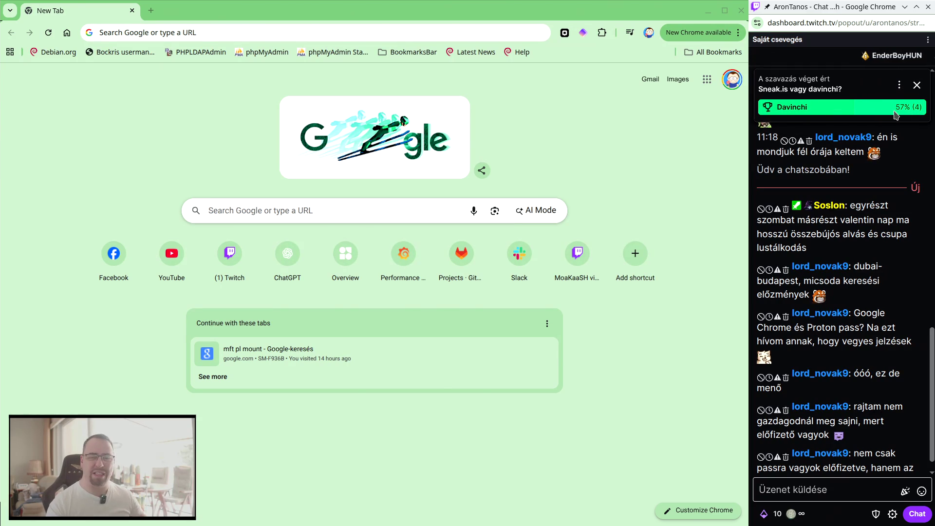
left_click(916, 86)
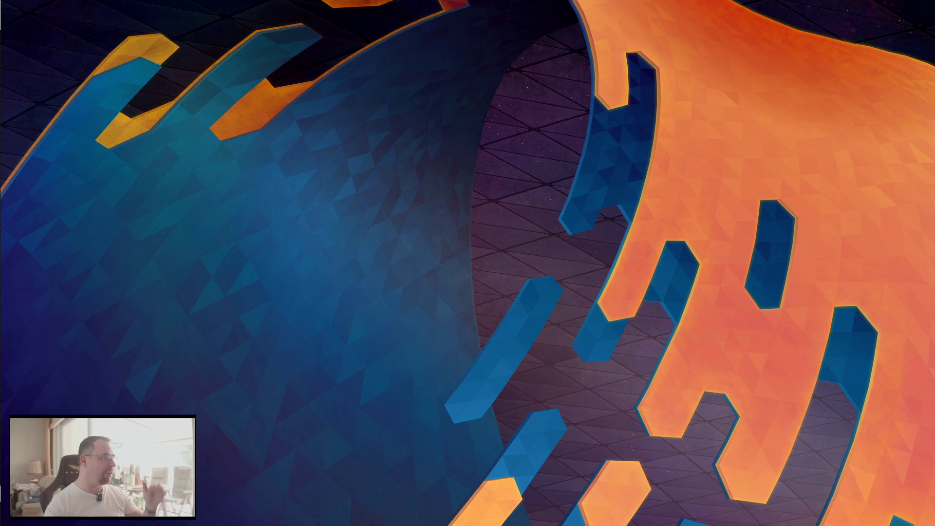
Hide the Chrome New Tab window with Super+D and shift the Project Manager window right.
key("super+d")
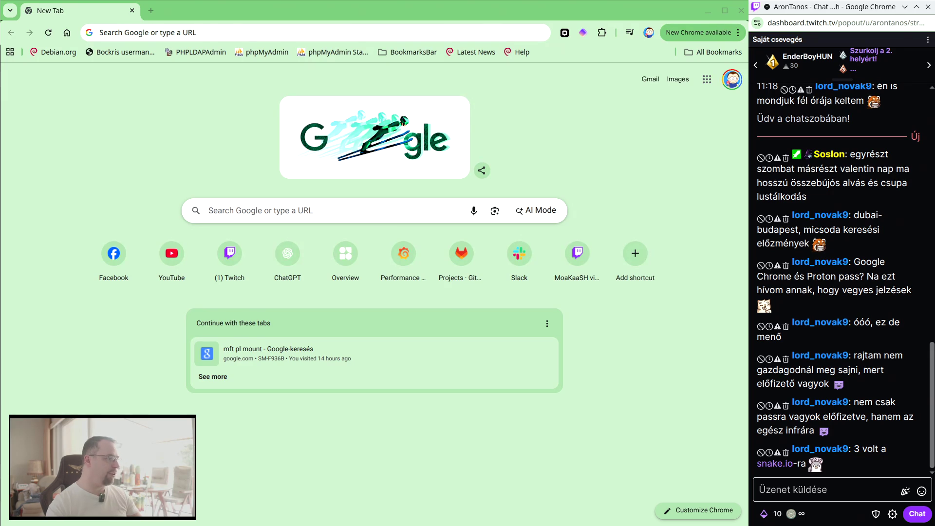
key("super+d")
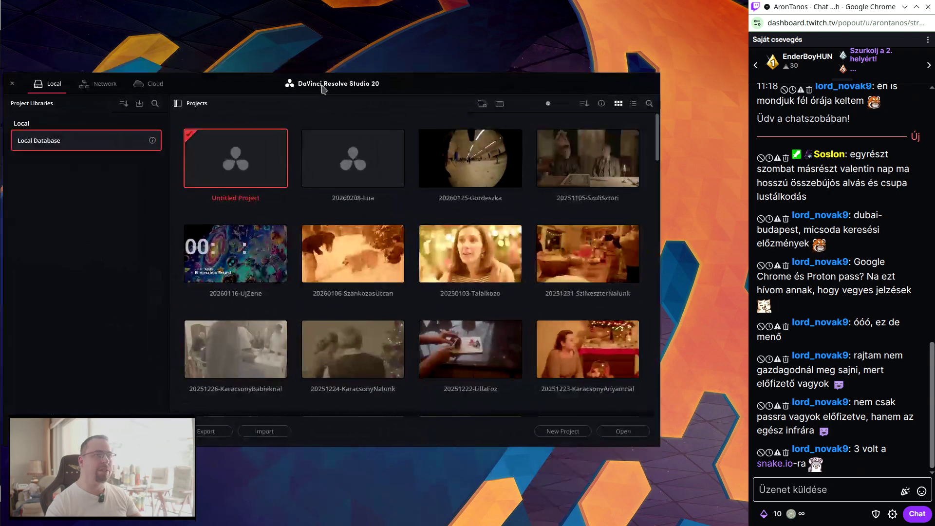
left_click_drag(323, 87, 399, 81)
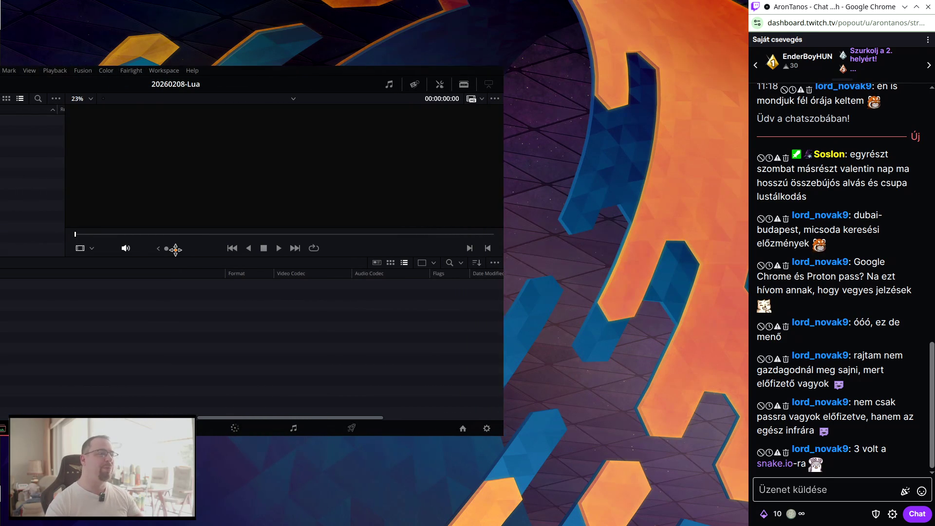
Move the Resolve window 400 px right and maximise it with Super+Up beside the chat.
left_click_drag(218, 249, 413, 249)
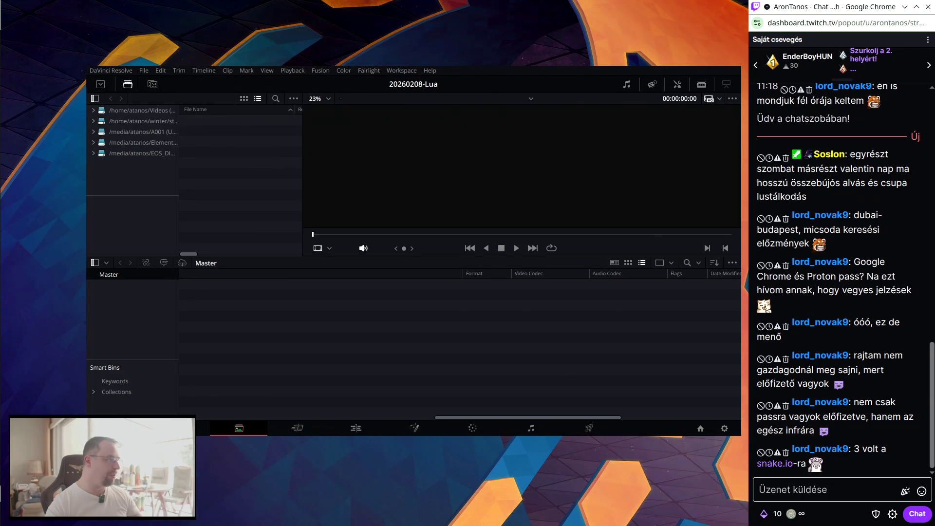
key("super+Up")
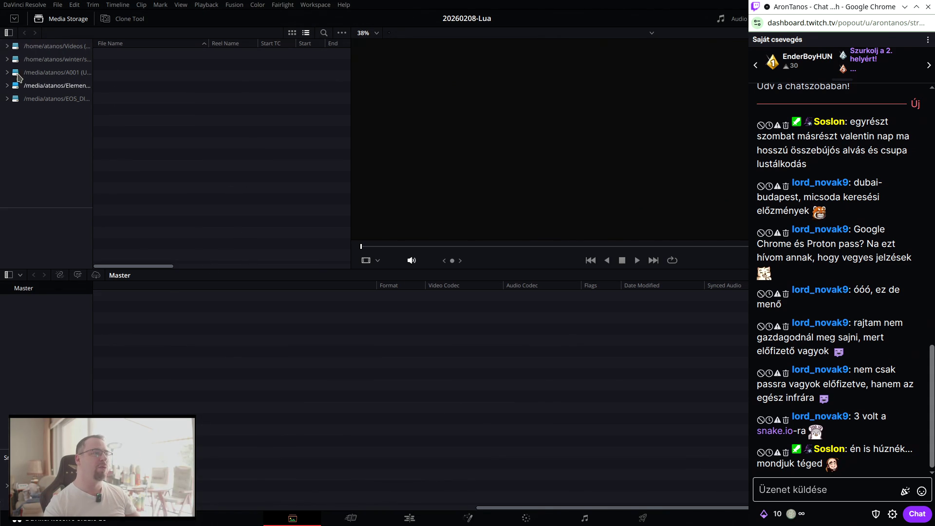
Open the second home location, then 2026 > 20260208-StreamLua, and load its .mp4 clip.
left_click(65, 60)
double_click(122, 76)
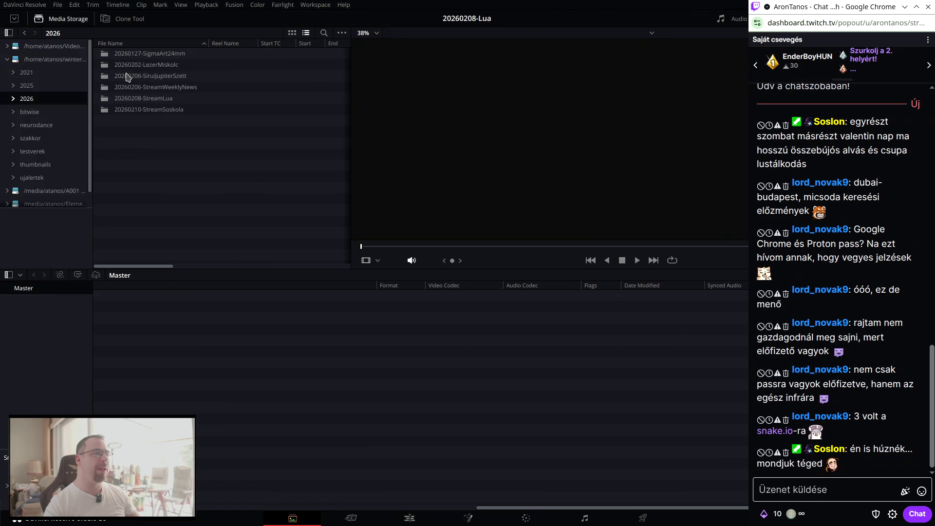
left_click(168, 100)
double_click(168, 100)
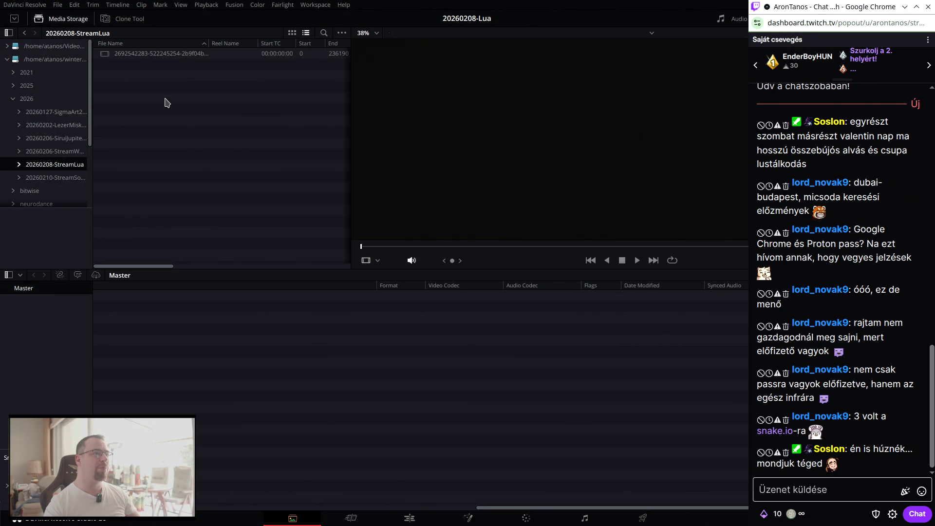
left_click(167, 55)
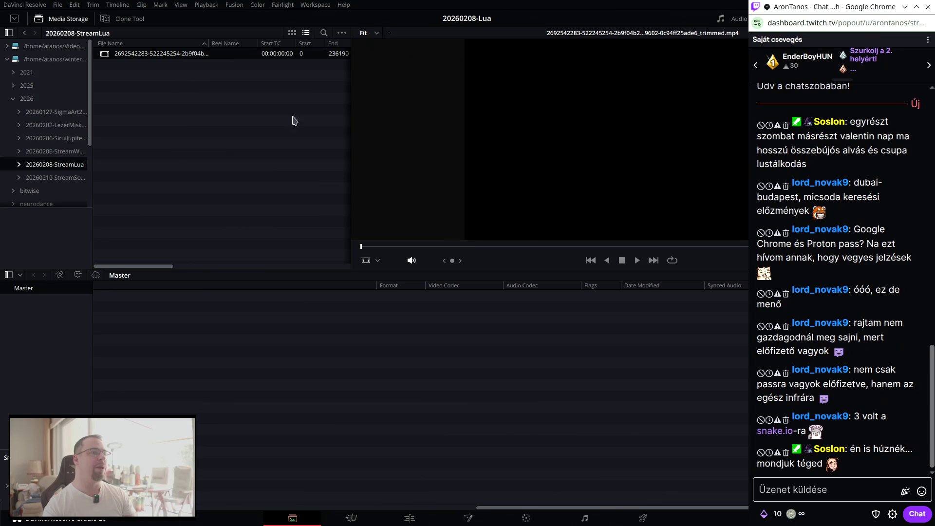
Preview the clip at several points, then move the chat window to the top right.
left_click(490, 246)
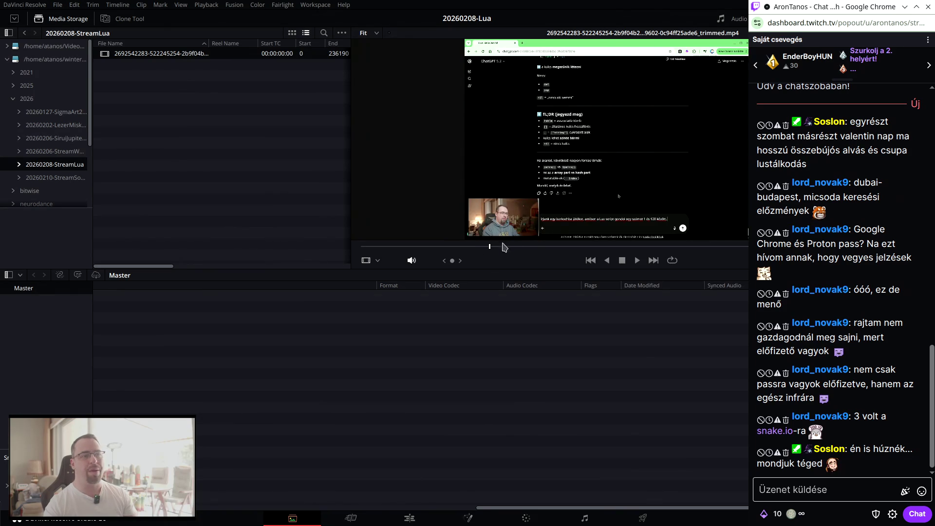
left_click(535, 248)
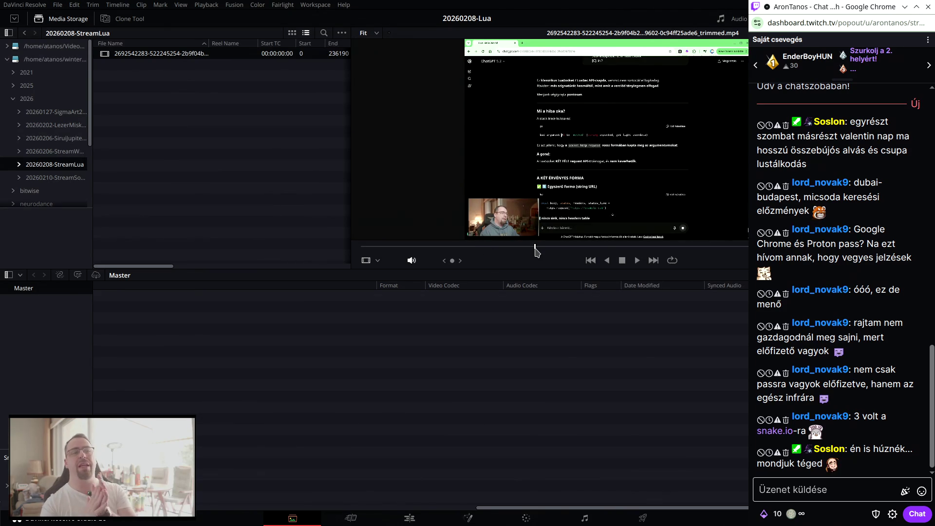
left_click(629, 247)
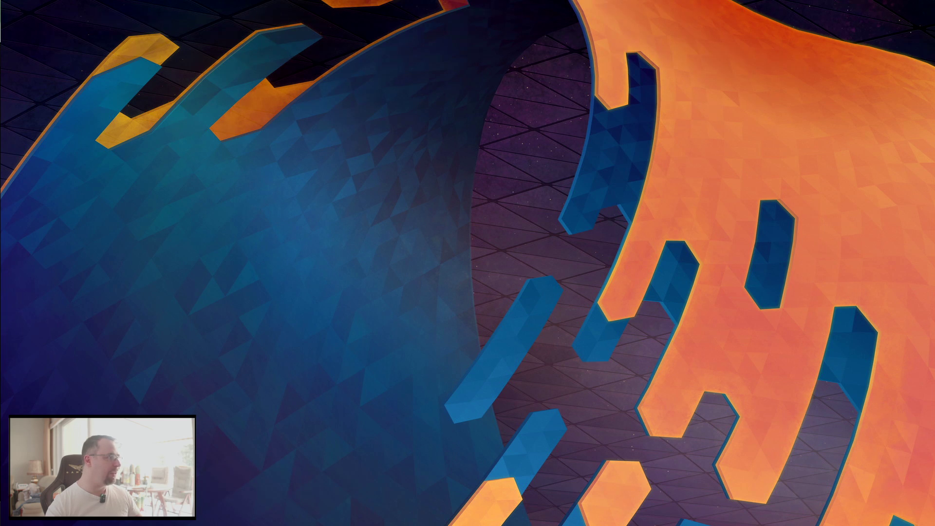
left_click_drag(303, 18, 826, 11)
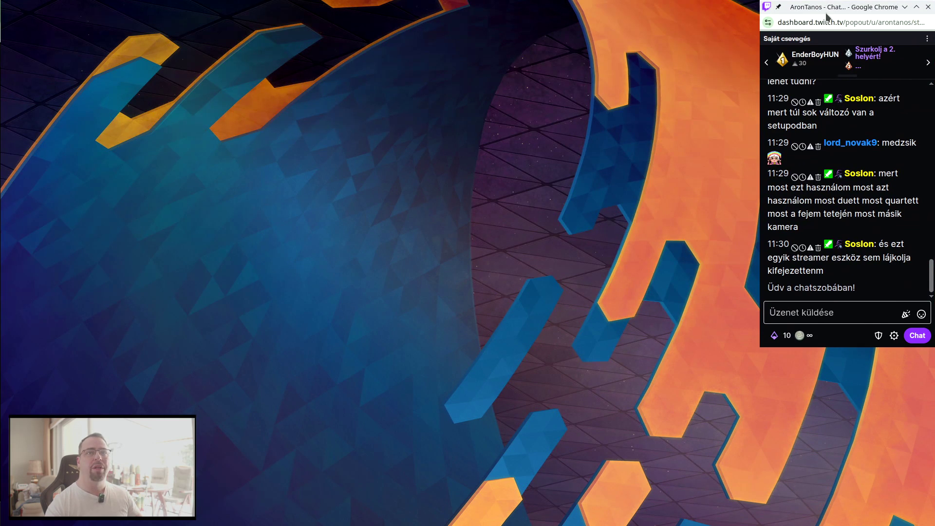
Make the Twitch chat window taller and send the !live command.
left_click_drag(857, 353, 857, 525)
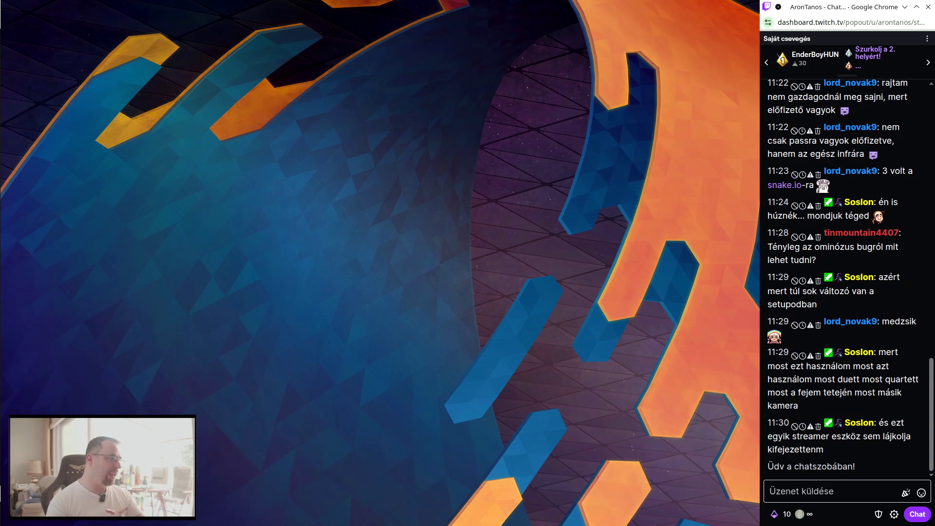
left_click(822, 487)
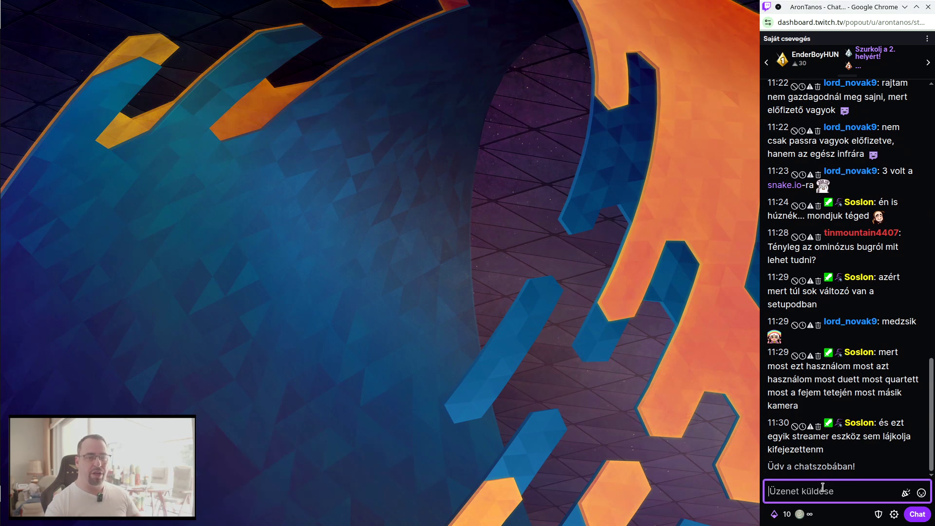
type("!live")
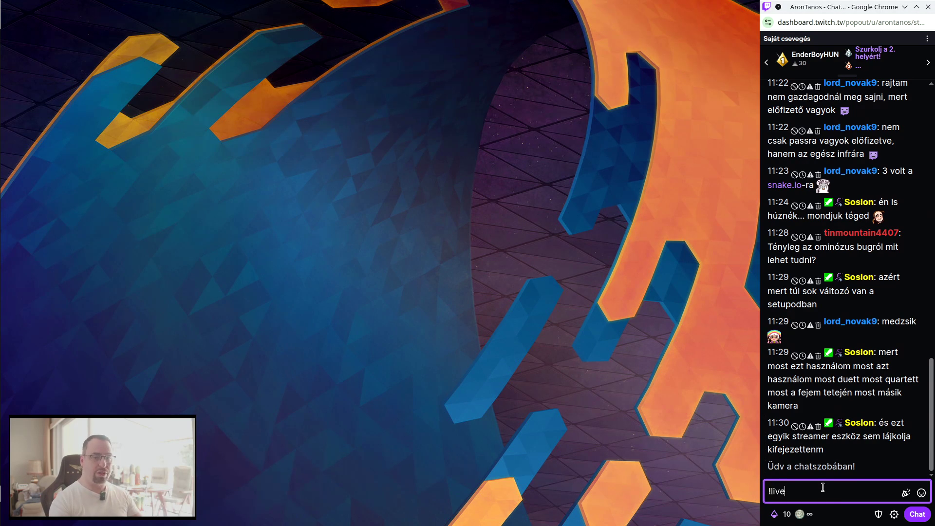
key("Return")
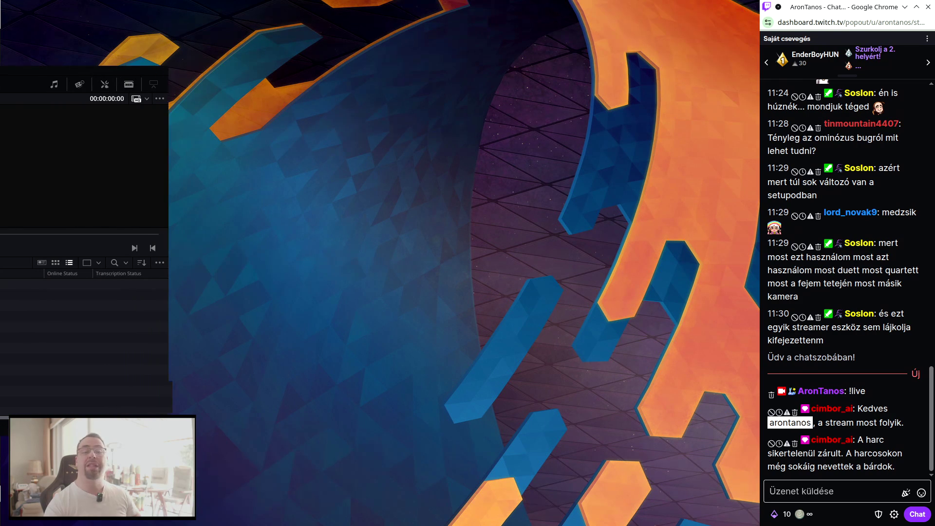
Move the DaVinci Resolve window over and maximize it.
left_click_drag(30, 250, 420, 249)
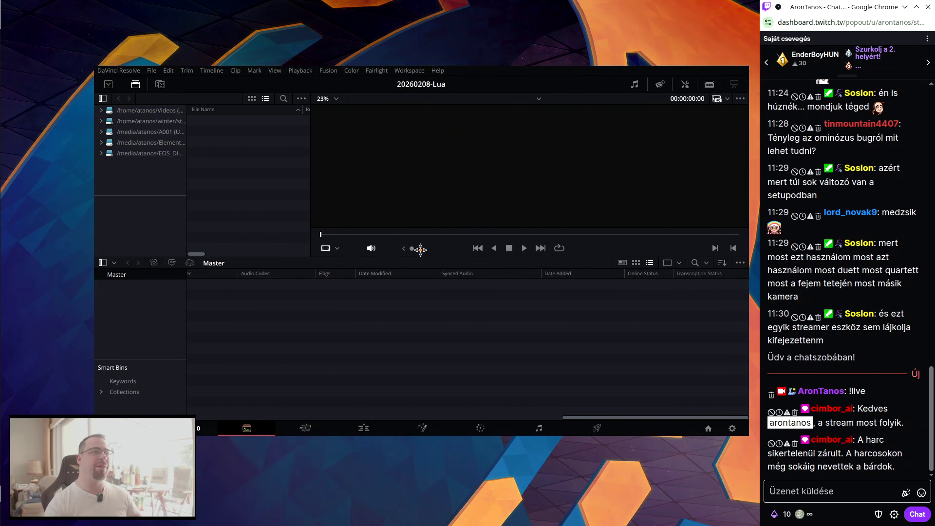
left_click(421, 249)
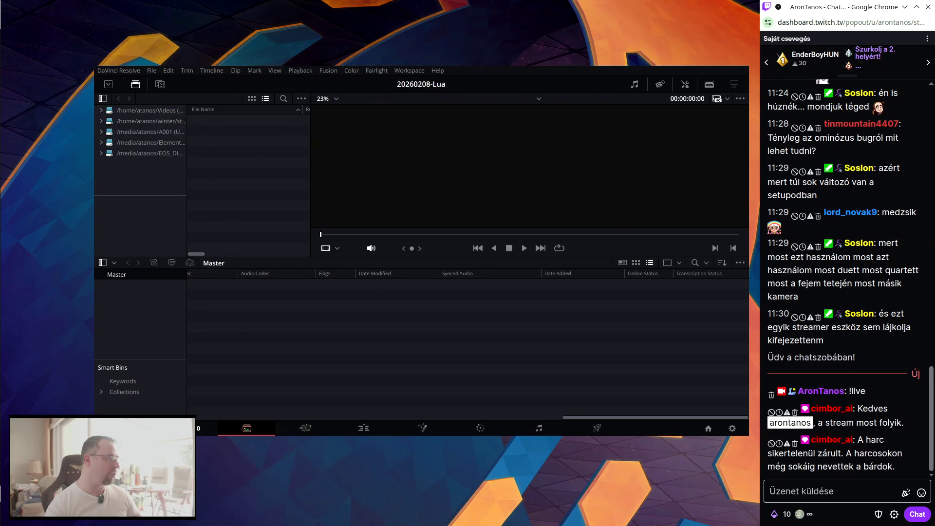
key("super+Up")
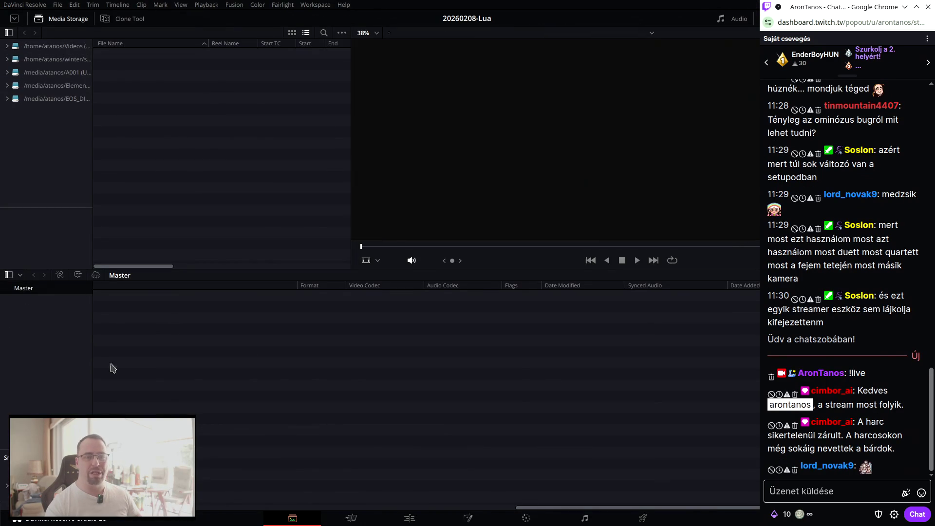
left_click(835, 494)
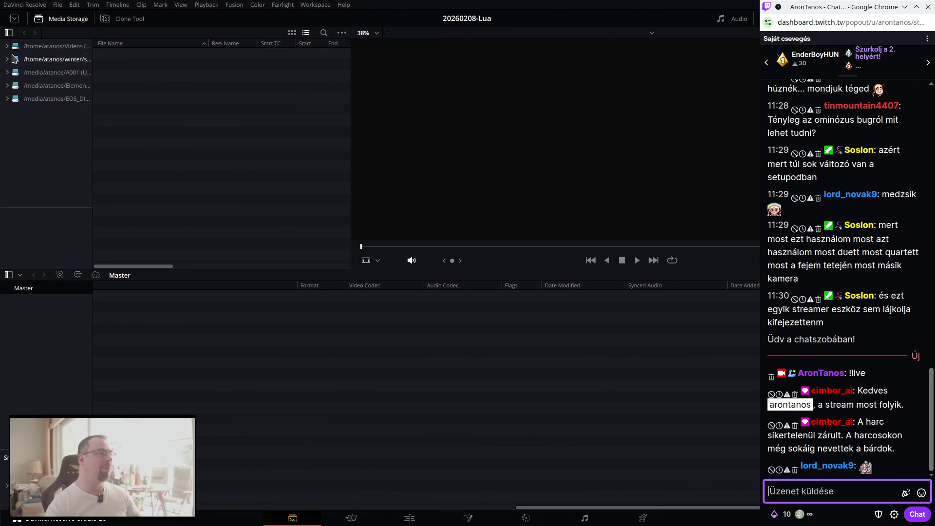
Add the clip from 2026 > 20260208-StreamLua to the Master bin, changing to its frame rate.
left_click(36, 58)
double_click(151, 78)
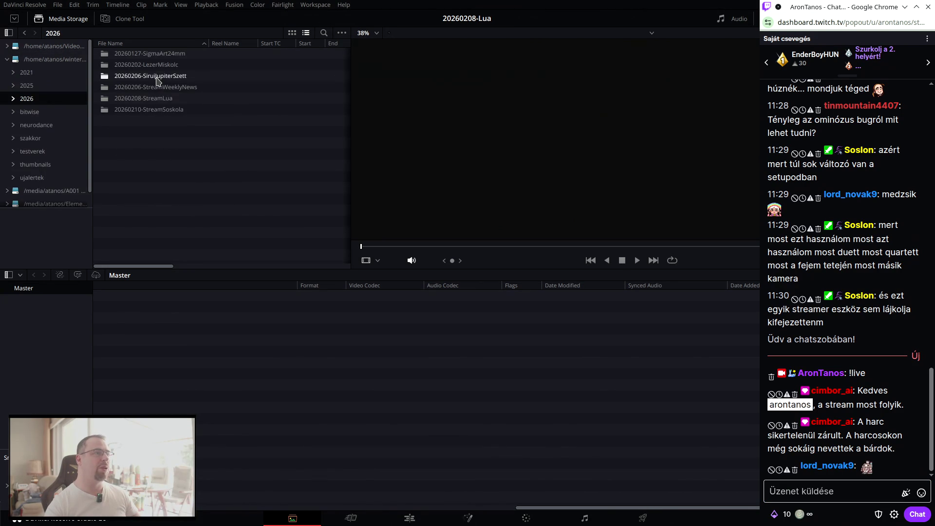
double_click(158, 99)
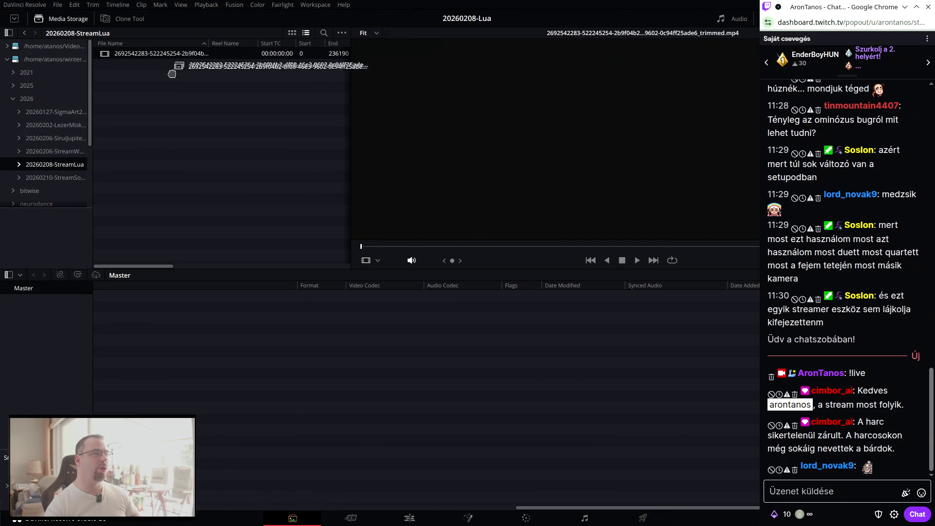
left_click_drag(177, 57, 258, 310)
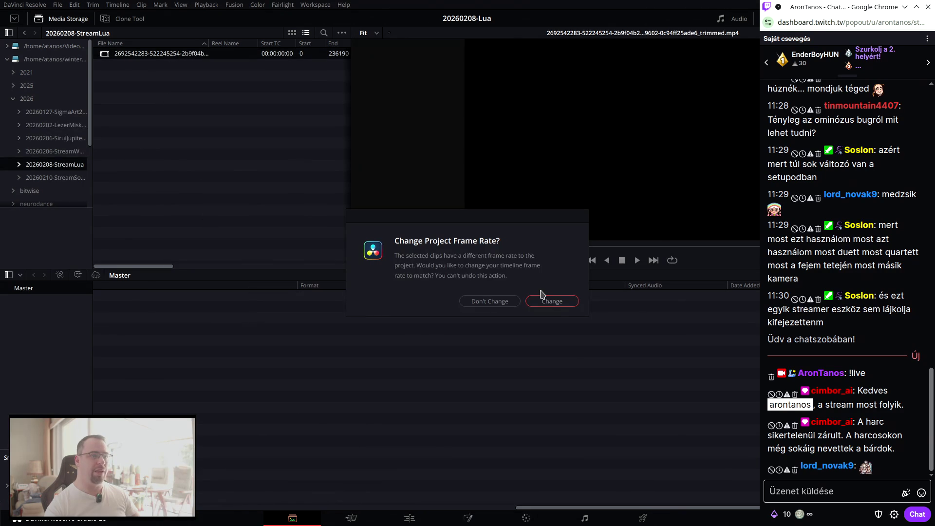
left_click(553, 307)
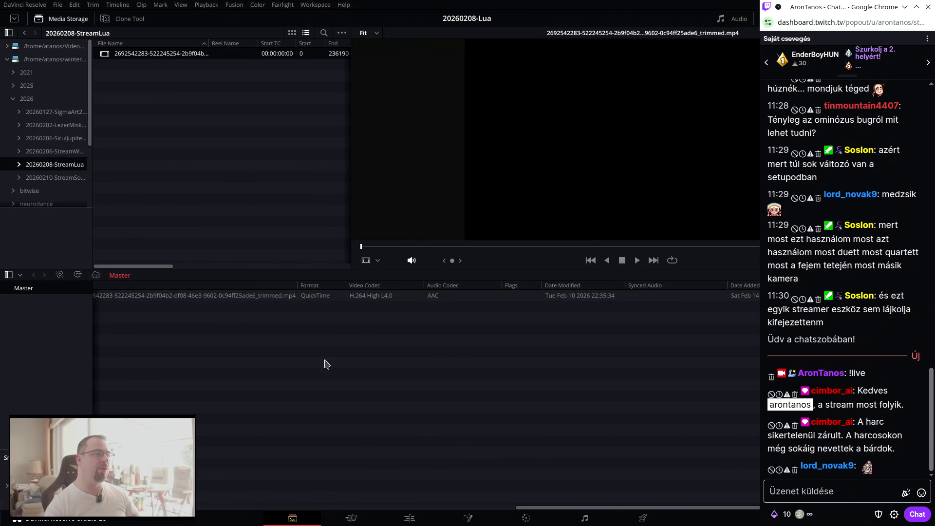
left_click(379, 300)
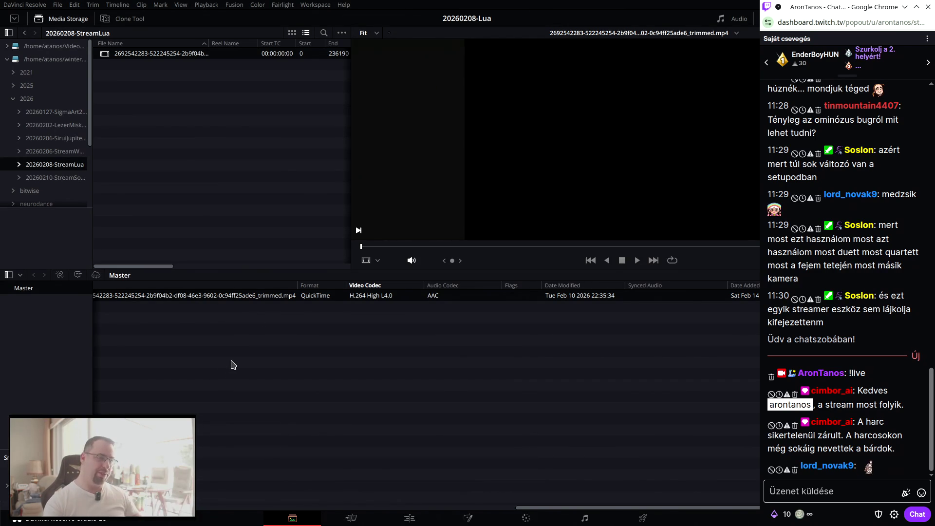
Switch from the Cut page to the Edit page and open the stream clip in the viewer.
left_click(351, 518)
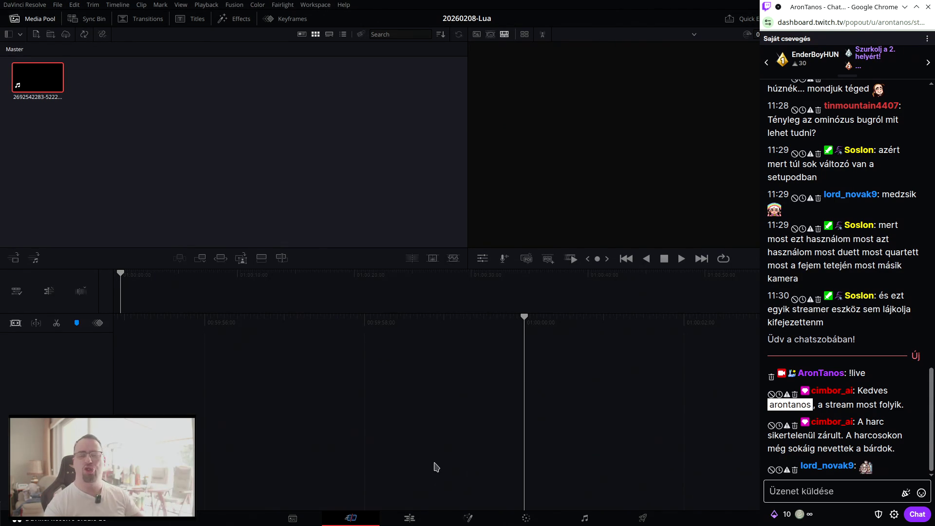
left_click(409, 518)
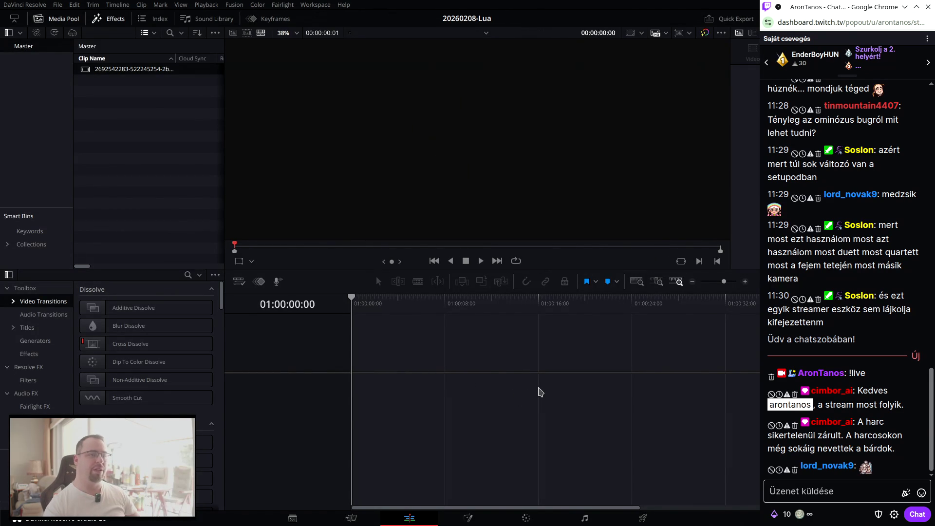
double_click(108, 70)
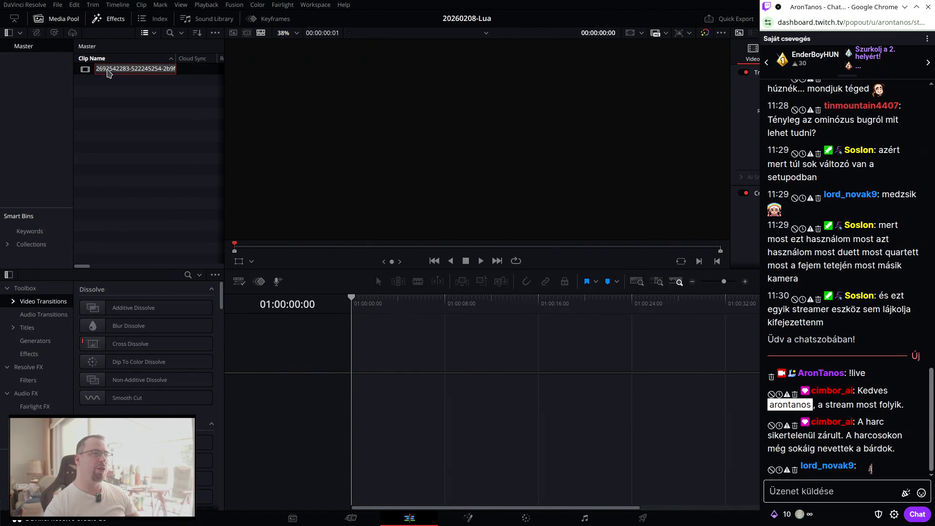
Load the stream clip in the source viewer and set its out point at 00:39:18:22.
double_click(87, 71)
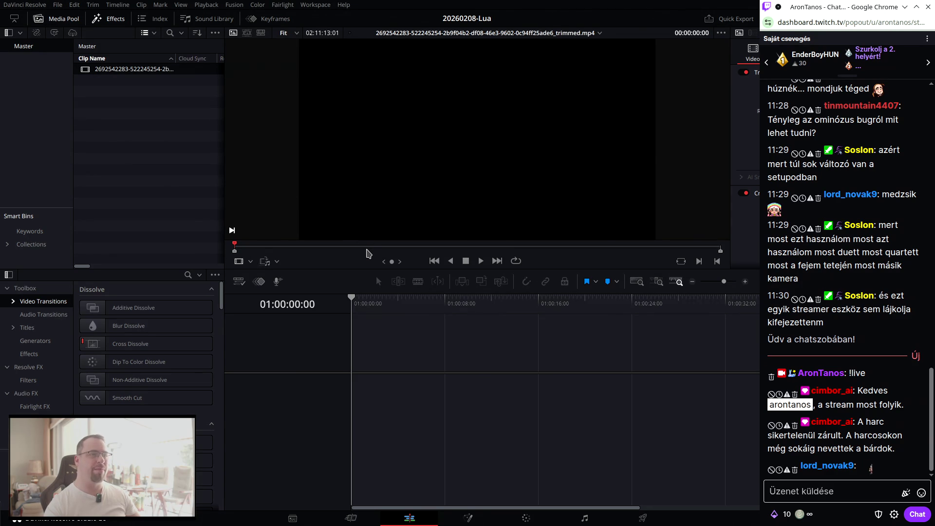
left_click(368, 250)
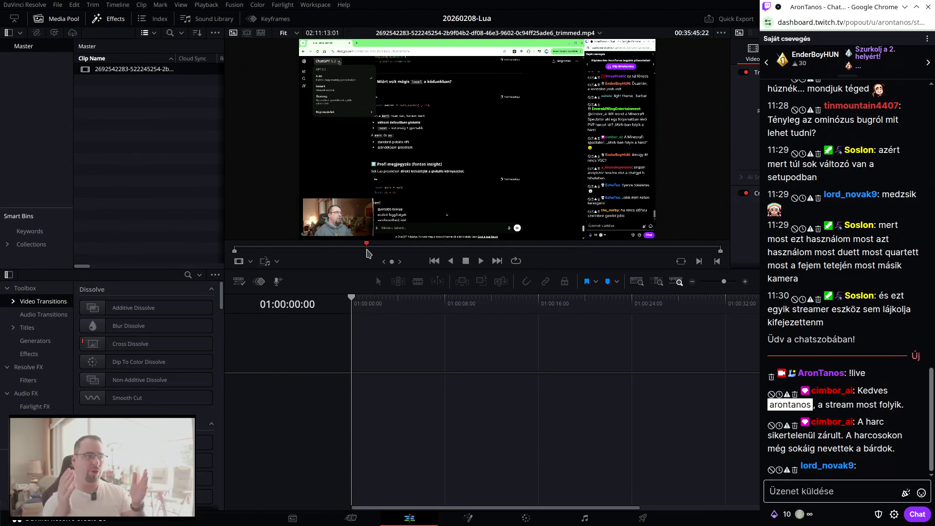
left_click(368, 252)
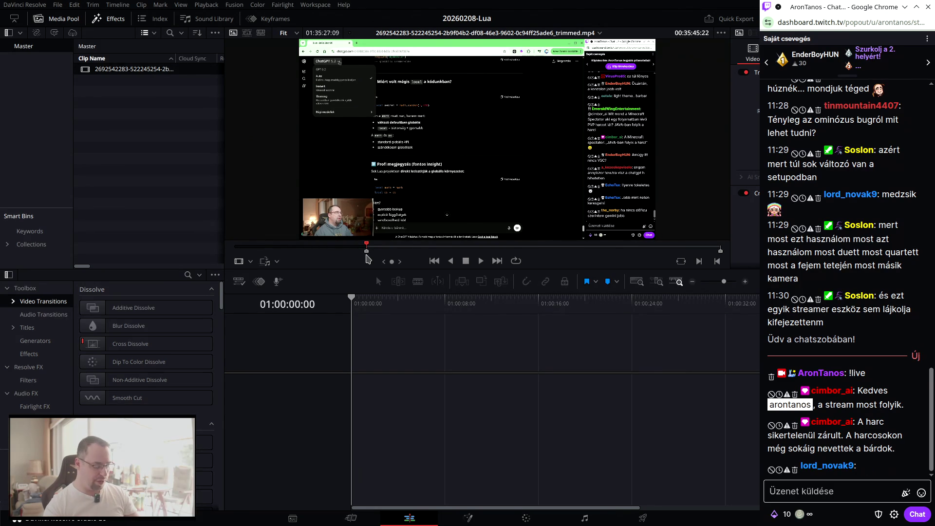
left_click(380, 247)
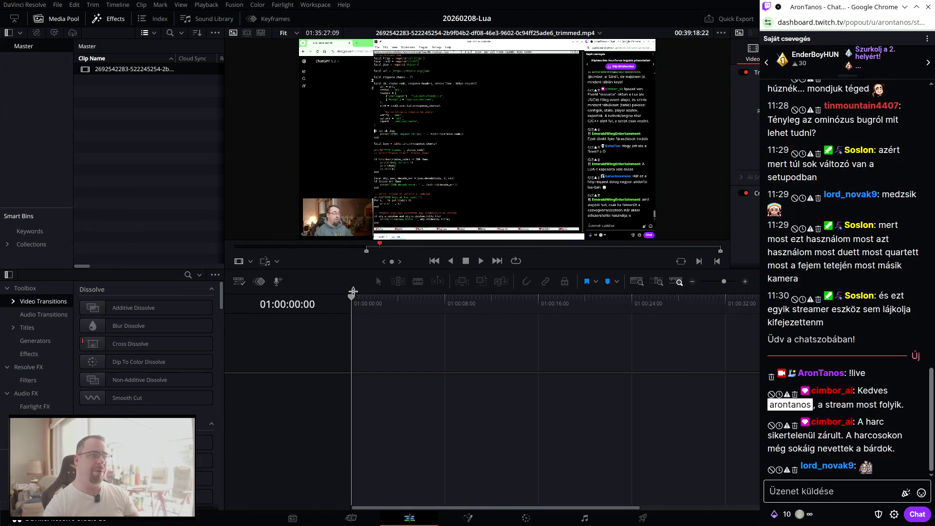
key("o")
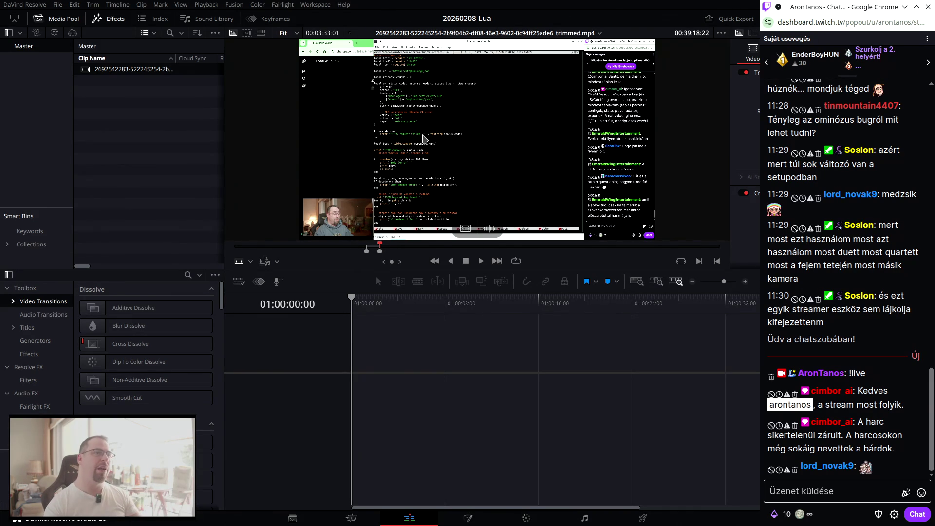
Drop the marked 00:03:33:01 range onto a new Timeline 1 and select the linked clip.
mouse_move(379, 236)
left_mouse_down()
mouse_move(381, 297)
mouse_move(352, 402)
mouse_move(361, 402)
left_mouse_up()
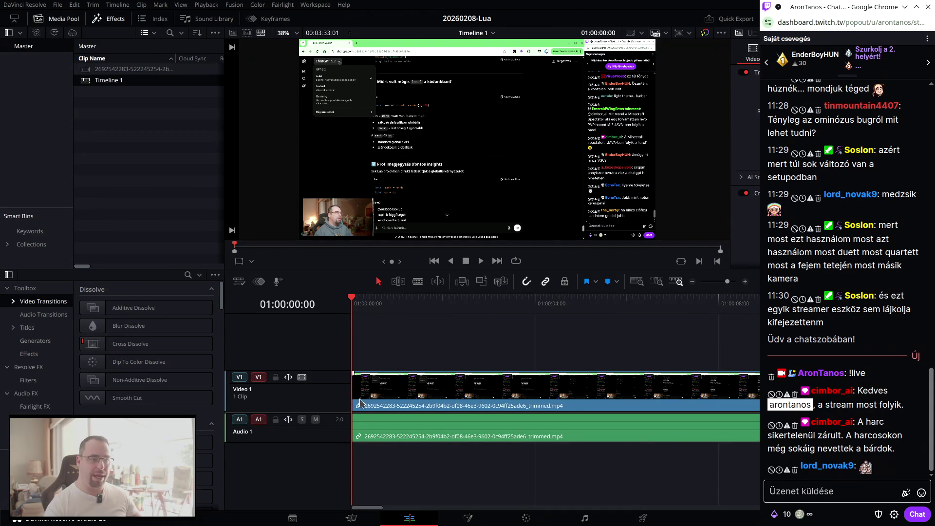
scroll(477, 383, "down", 2)
scroll(476, 383, "down", 2)
scroll(476, 383, "down", 2)
scroll(477, 384, "down", 2)
scroll(477, 383, "down", 1)
scroll(482, 409, "down", 1)
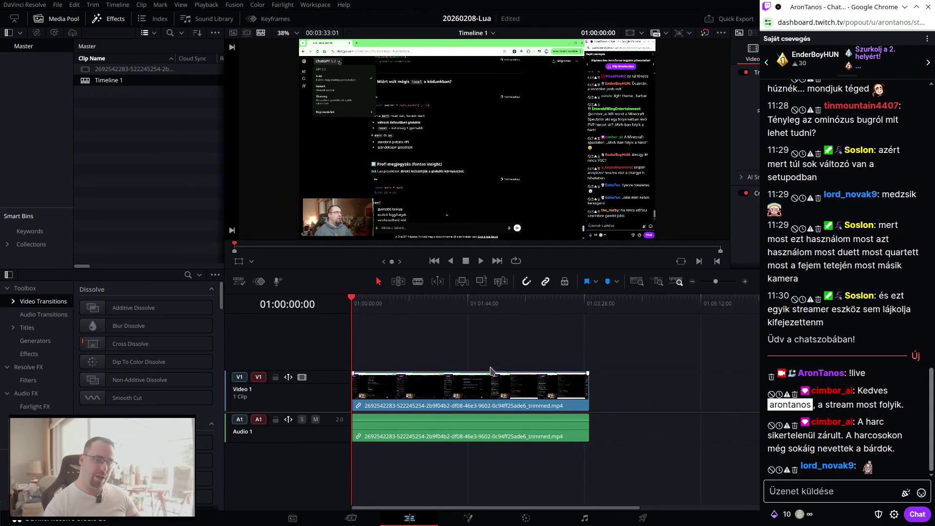
left_click(480, 428)
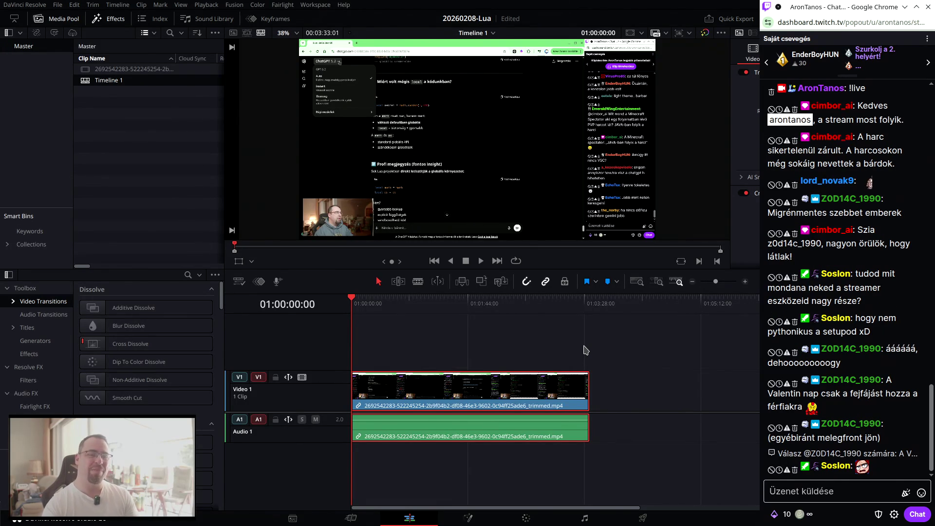
Scrub the Timeline 1 playhead back and forth to review the clip.
left_click_drag(422, 323, 592, 325)
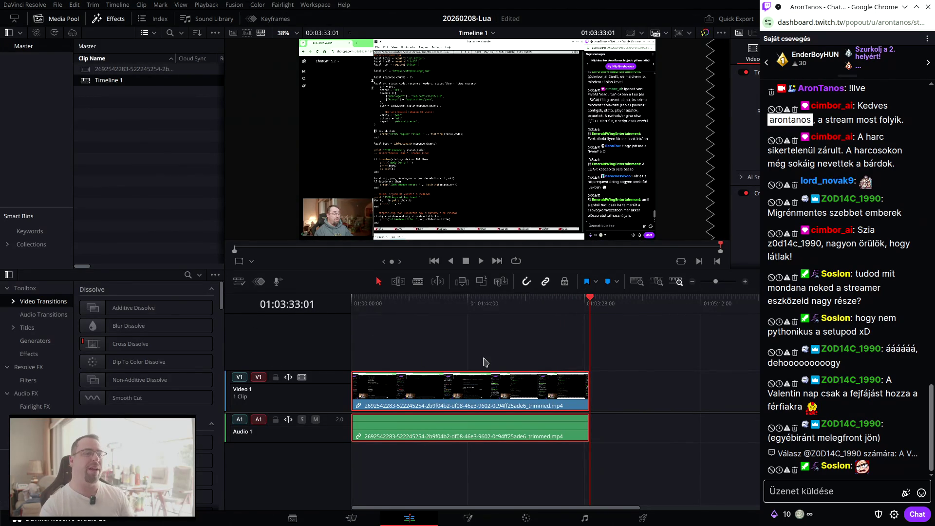
left_click(463, 317)
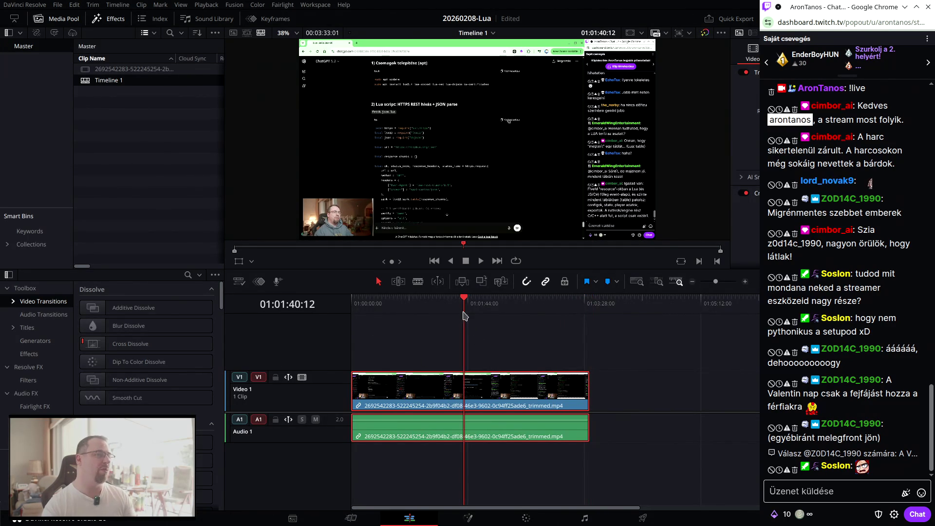
left_click_drag(466, 300, 427, 312)
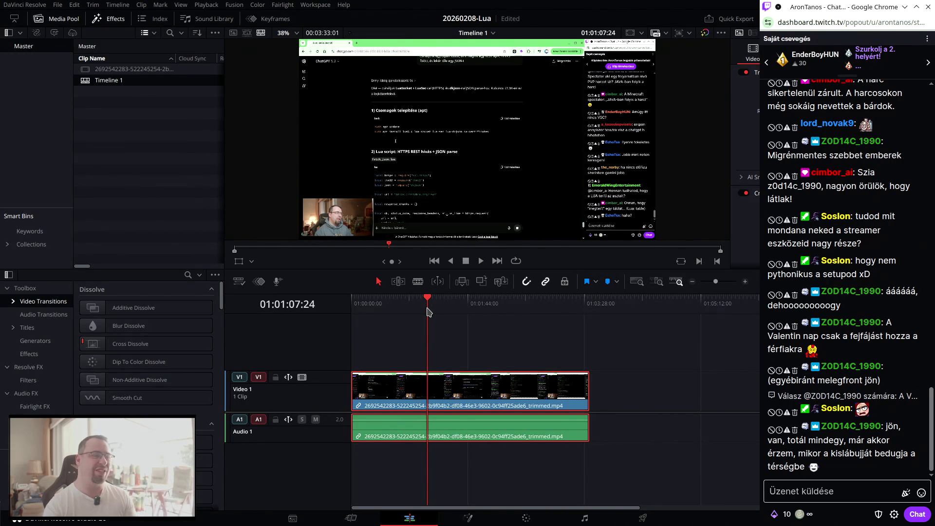
left_click_drag(427, 311, 364, 319)
left_click(382, 323)
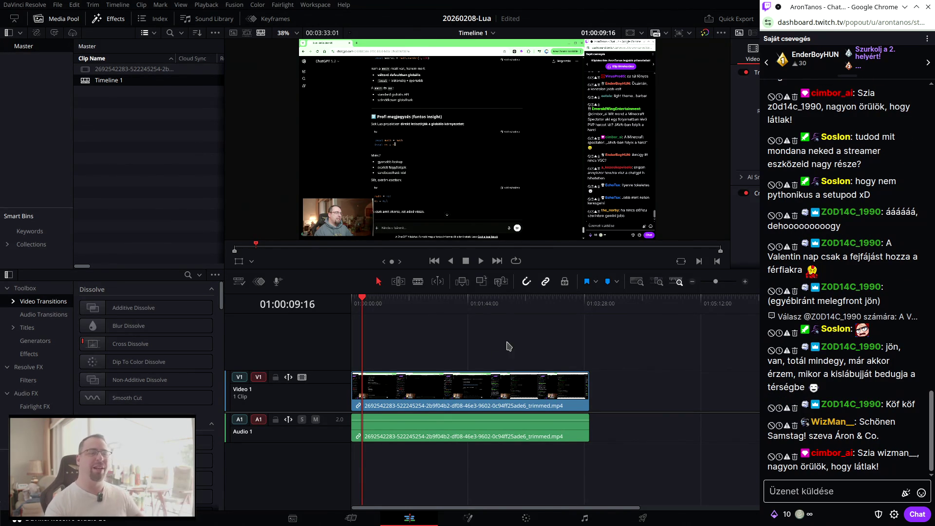
Locate the Lua code, return the playhead to 01:00:00:00, and reopen the source recording.
left_click(436, 302)
left_click_drag(436, 304, 573, 328)
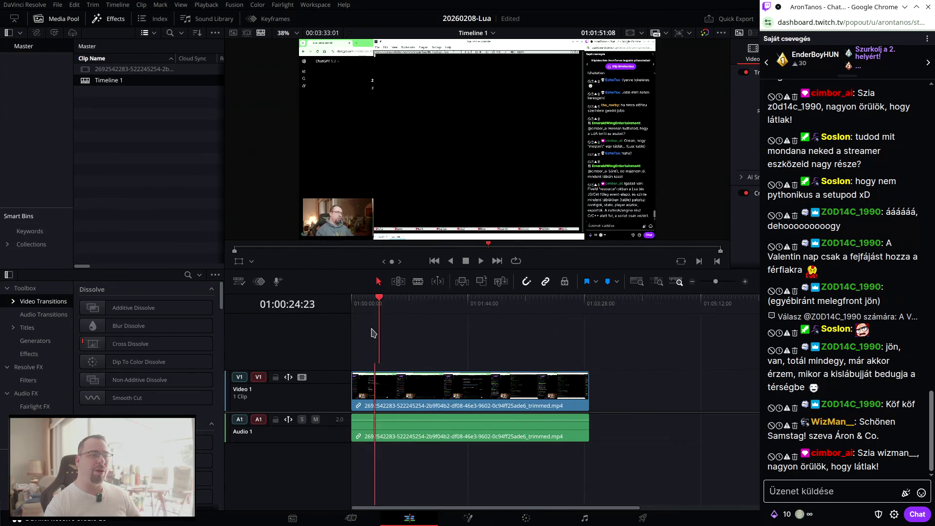
left_click_drag(573, 327, 344, 346)
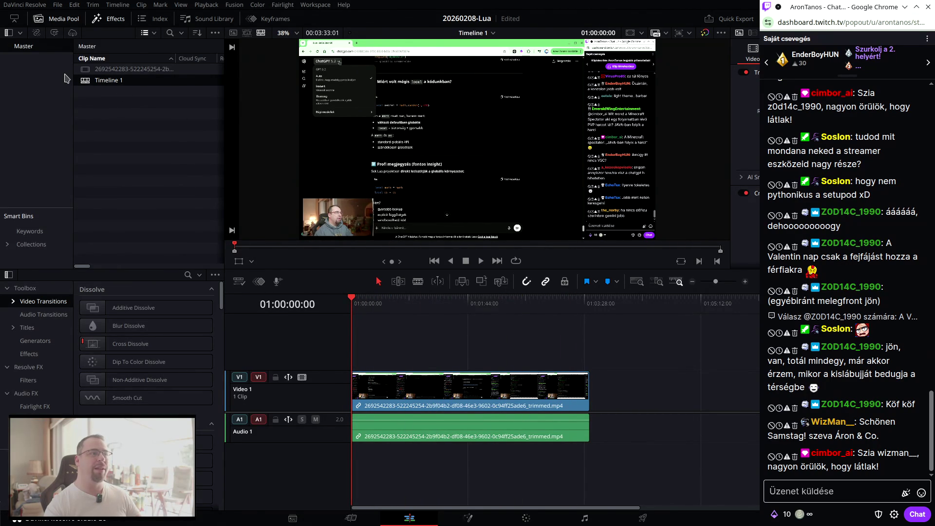
double_click(83, 72)
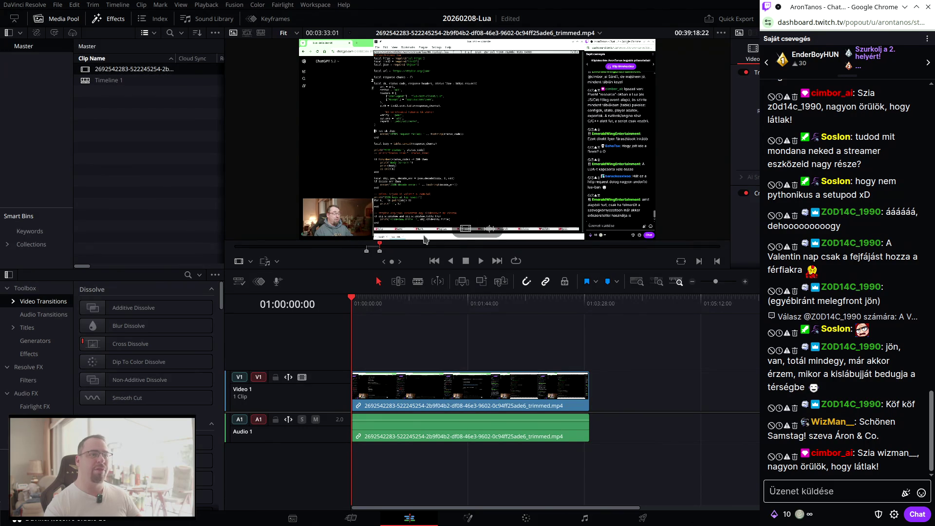
Mark a later in/out range in the source and add it to V1 after the first clip.
left_click(477, 247)
key("i")
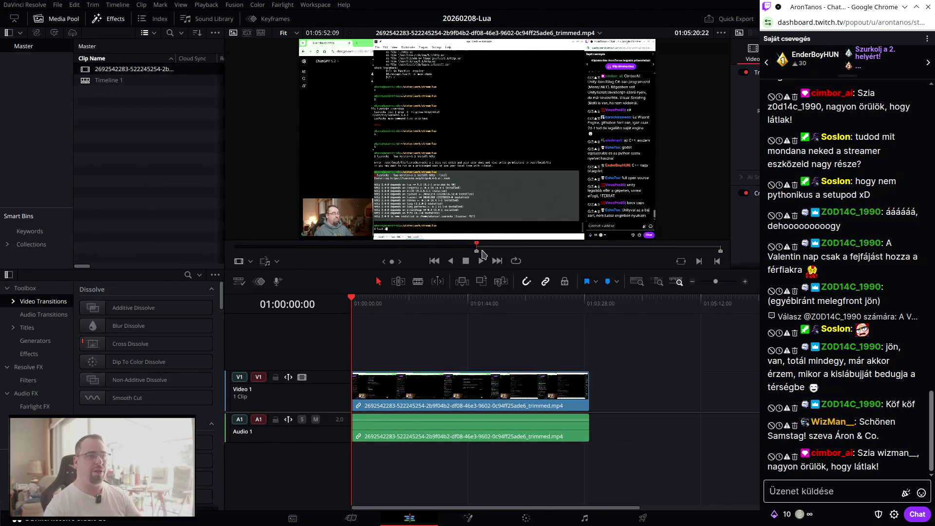
left_click(486, 247)
key("o")
mouse_move(478, 195)
left_mouse_down()
mouse_move(611, 387)
mouse_move(590, 387)
left_mouse_up()
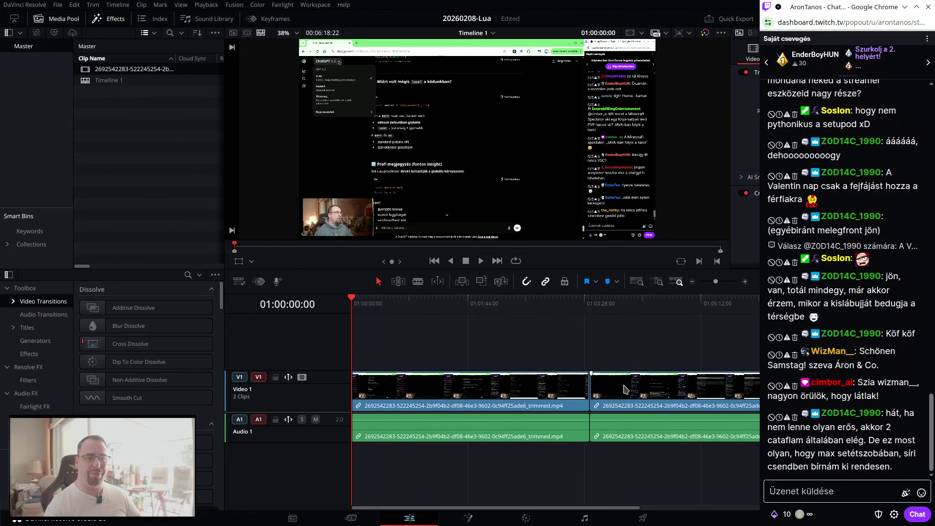
key("shift+z")
scroll(625, 389, "up", 1)
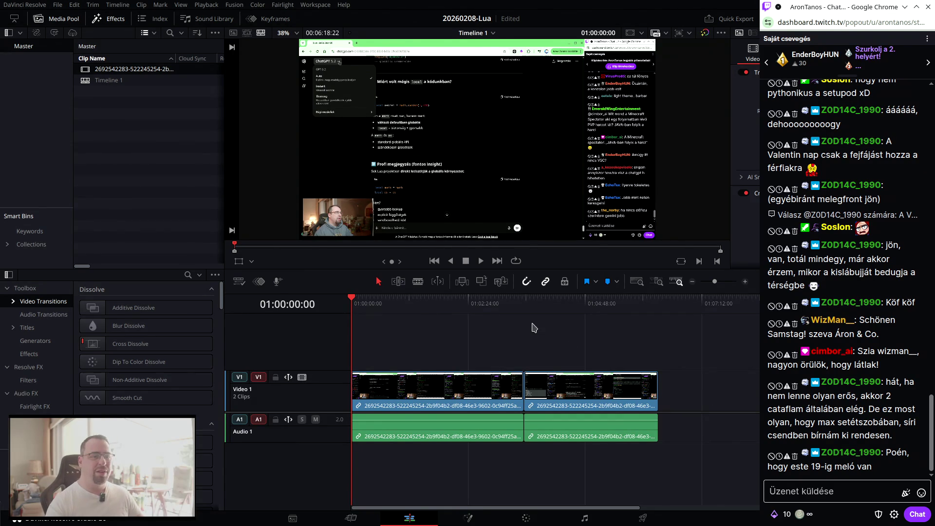
left_click(605, 394)
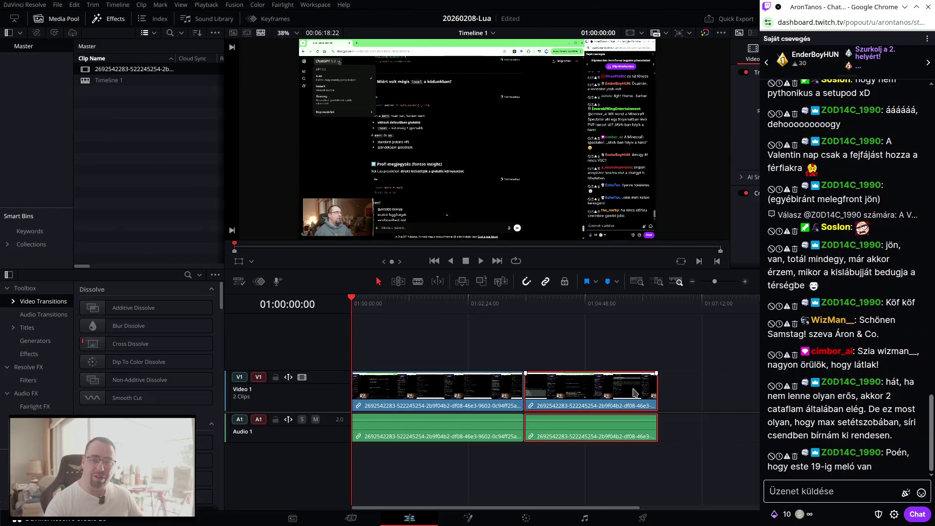
Butt the second clip against the first, extend its end, save, and park the playhead at 01:00:30:00.
left_click_drag(634, 392, 633, 351)
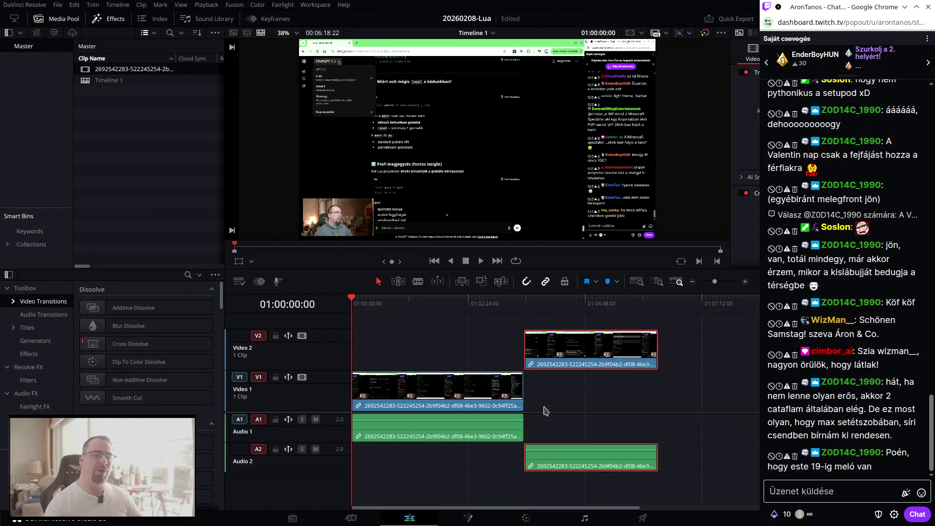
left_click_drag(583, 405, 396, 374)
left_click_drag(566, 398, 521, 398)
mouse_move(656, 394)
left_mouse_down()
mouse_move(683, 395)
mouse_move(645, 395)
left_mouse_up()
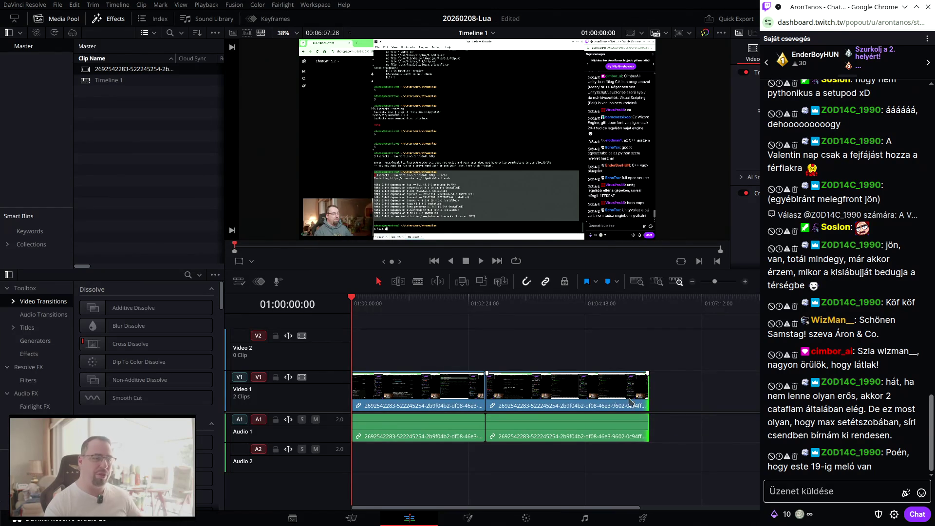
key("ctrl+s")
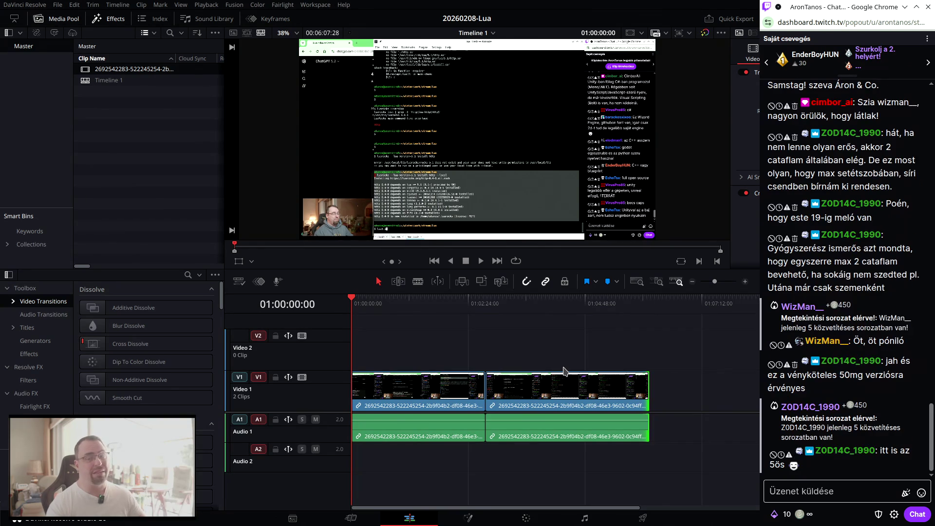
left_click(419, 299)
left_click_drag(418, 299, 375, 334)
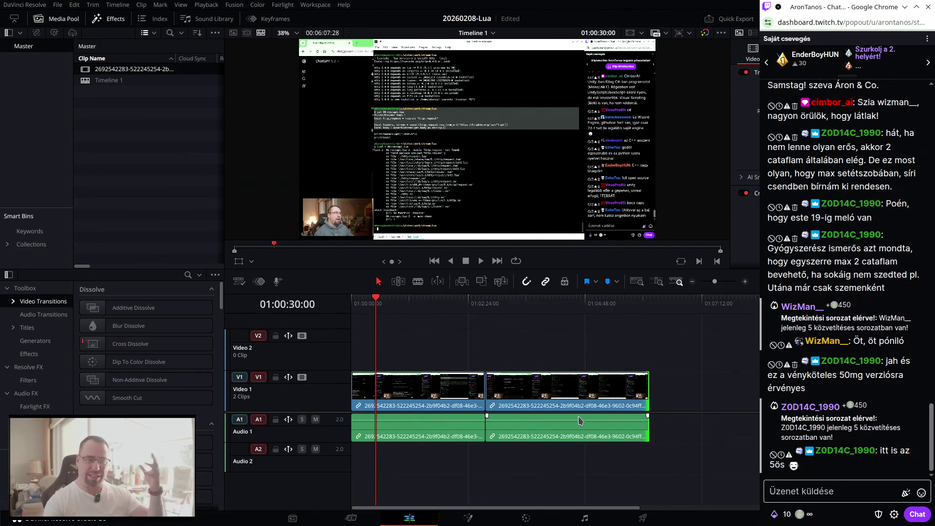
Open the clip on the Fusion page, browse the node editor's Add Tool menus, then return to Edit.
left_click(461, 520)
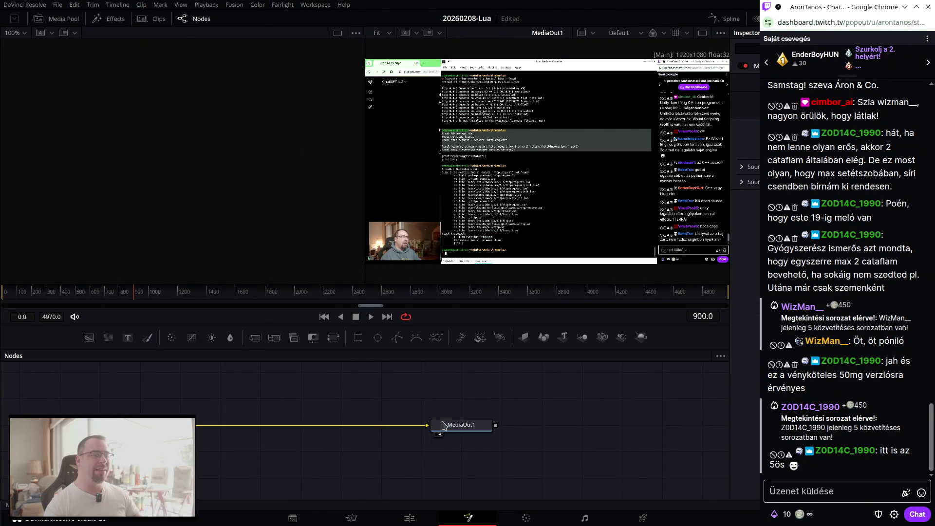
mouse_move(444, 426)
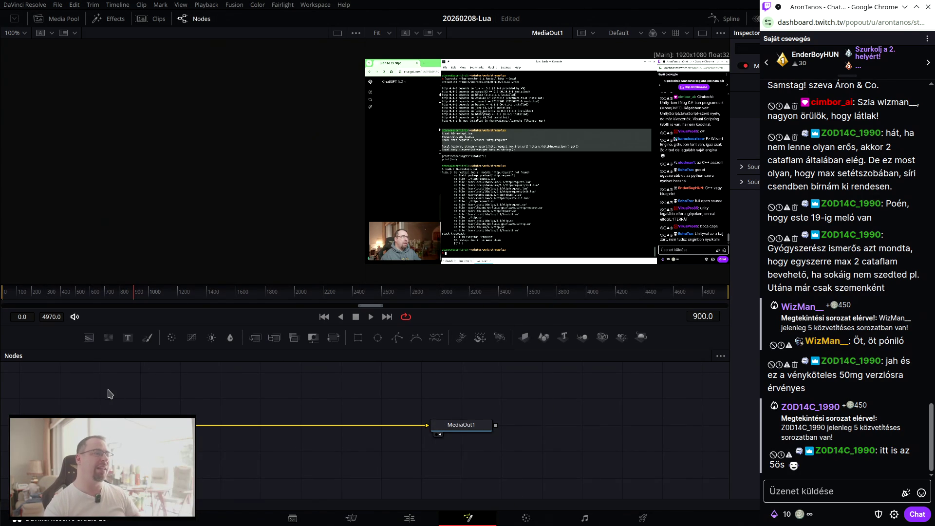
right_click(563, 432)
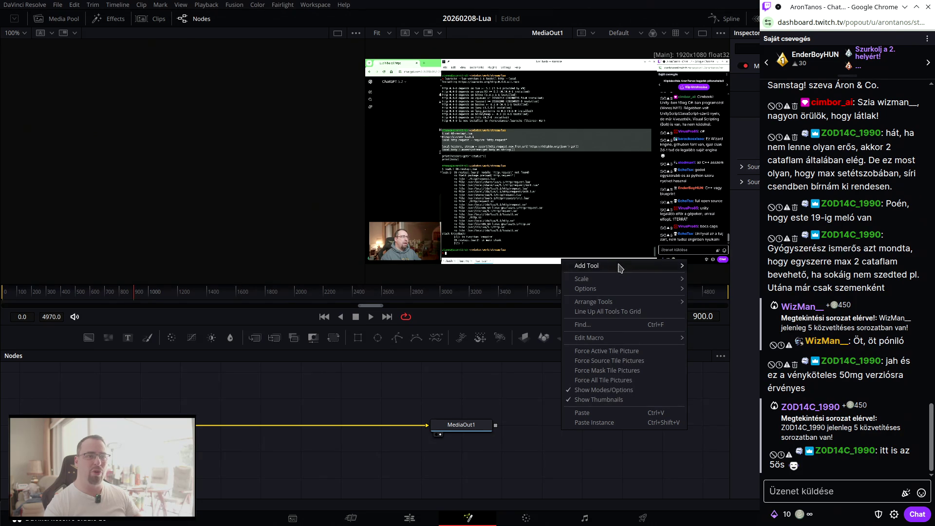
mouse_move(625, 270)
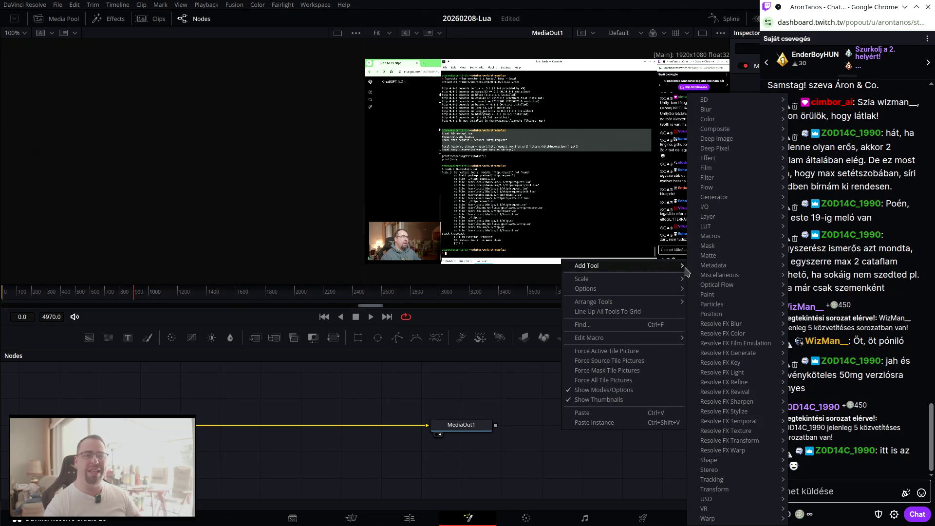
mouse_move(728, 364)
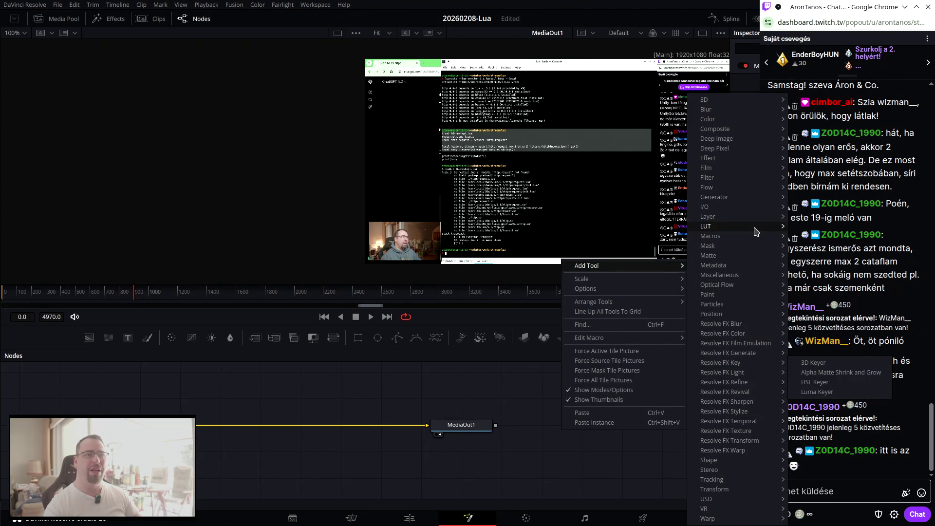
mouse_move(754, 228)
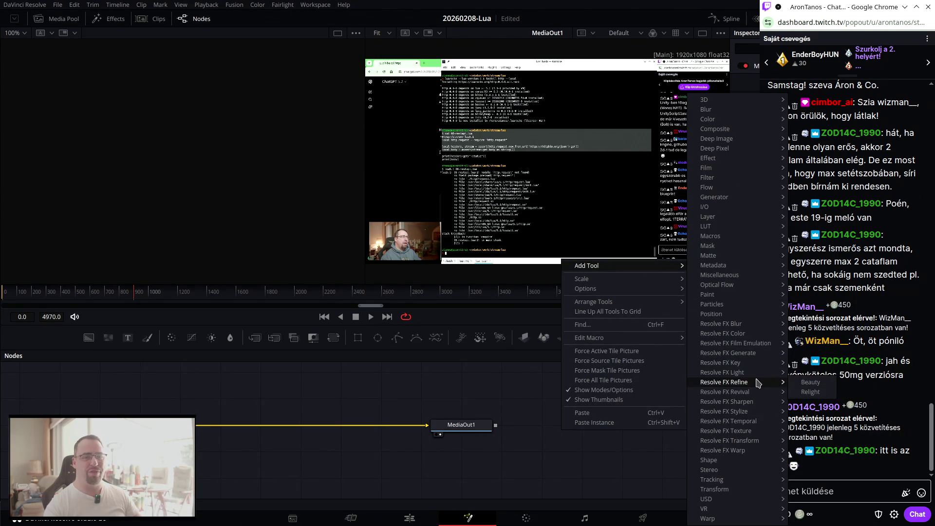
mouse_move(742, 413)
key("Escape")
key("Escape")
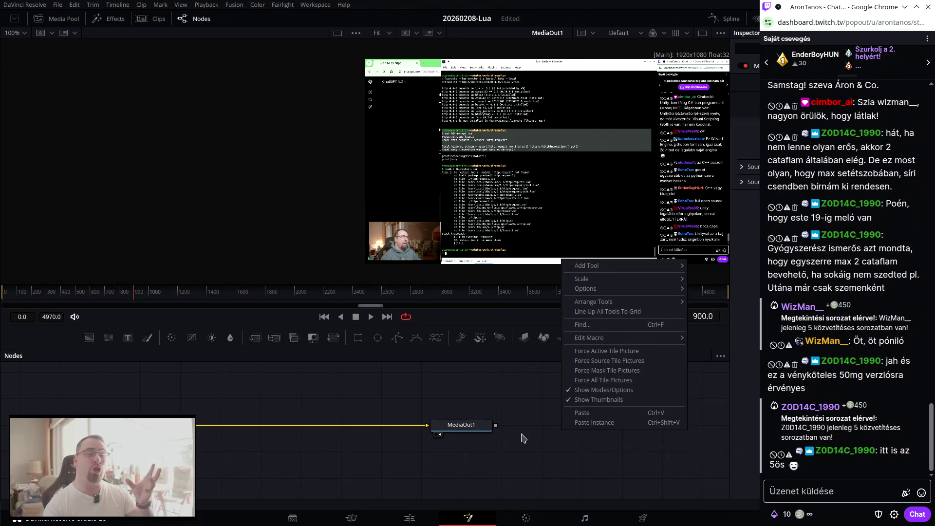
key("Escape")
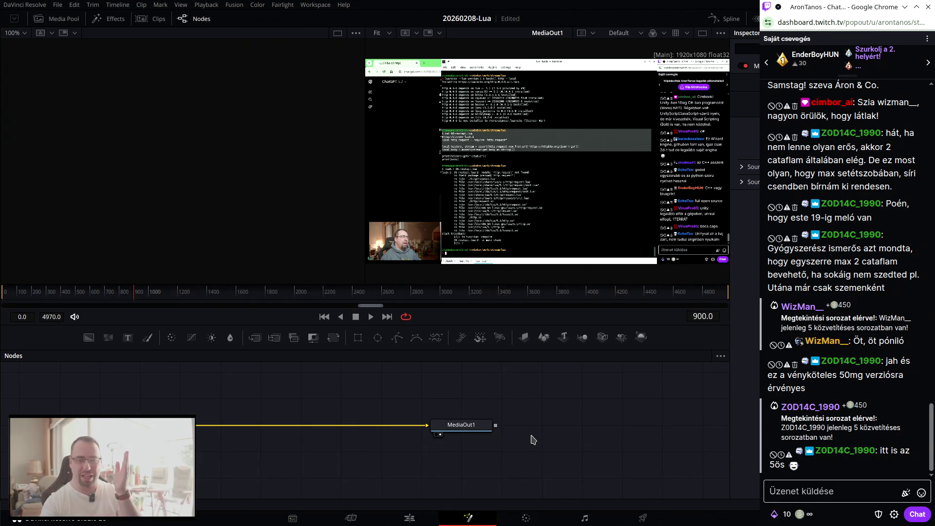
left_click(417, 522)
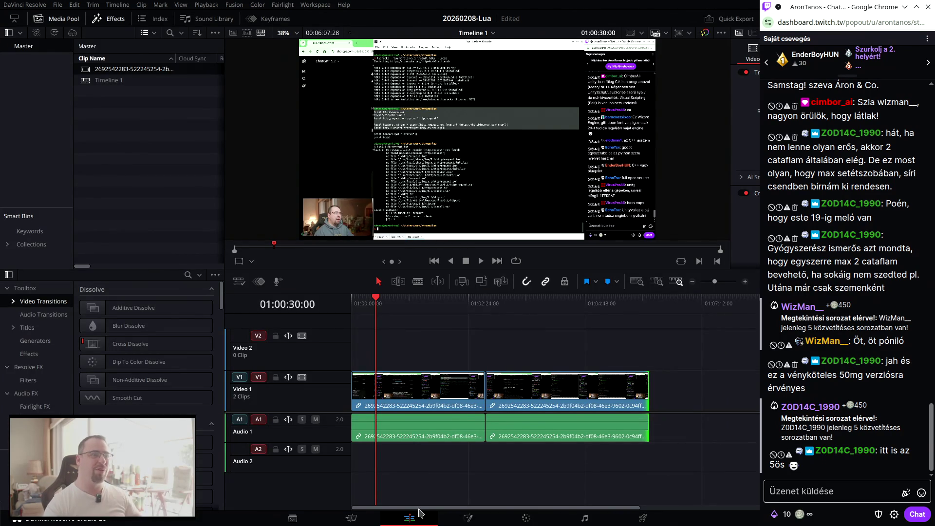
Pass through the Fusion page to the Color page, where both Timeline 1 clips appear with node 01.
left_click(468, 517)
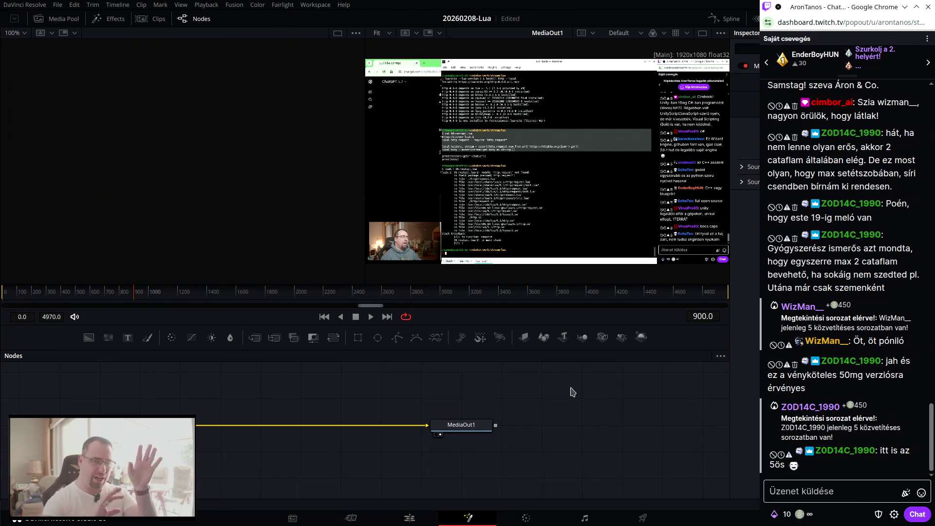
left_click(527, 518)
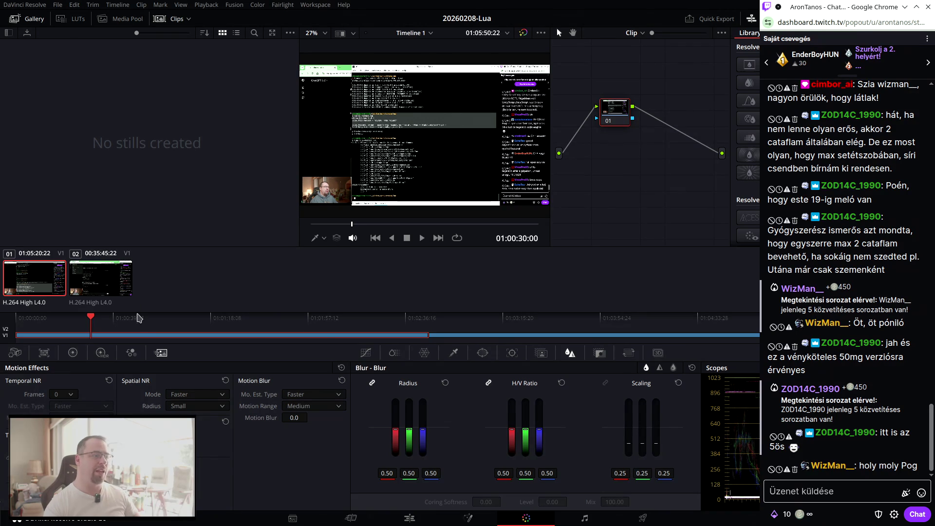
Show the Primaries palette as Color Wheels and bring Resolve in front of the Chrome chat window.
left_click(72, 352)
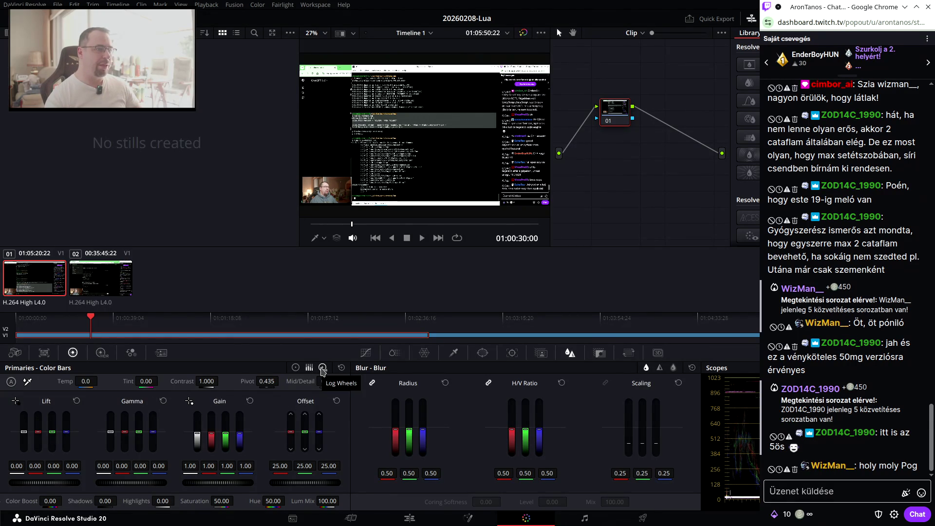
left_click(295, 368)
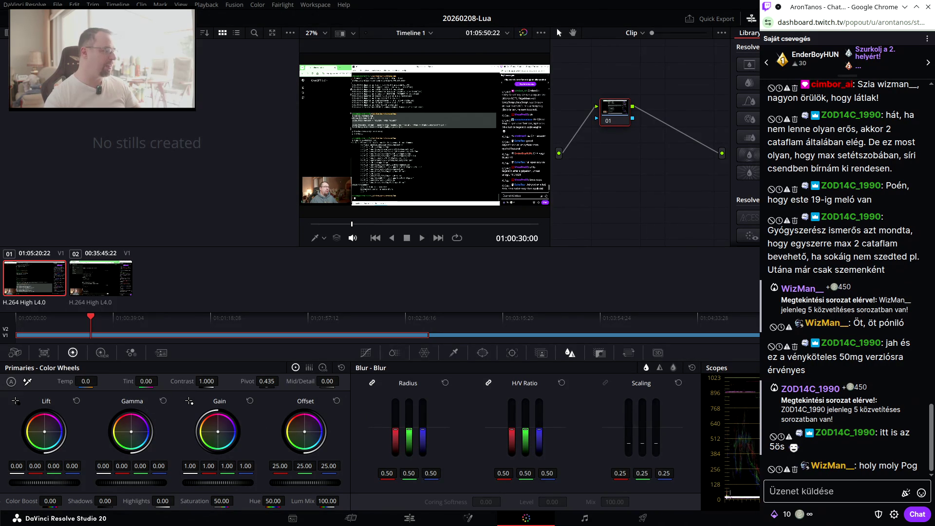
key("alt+Tab")
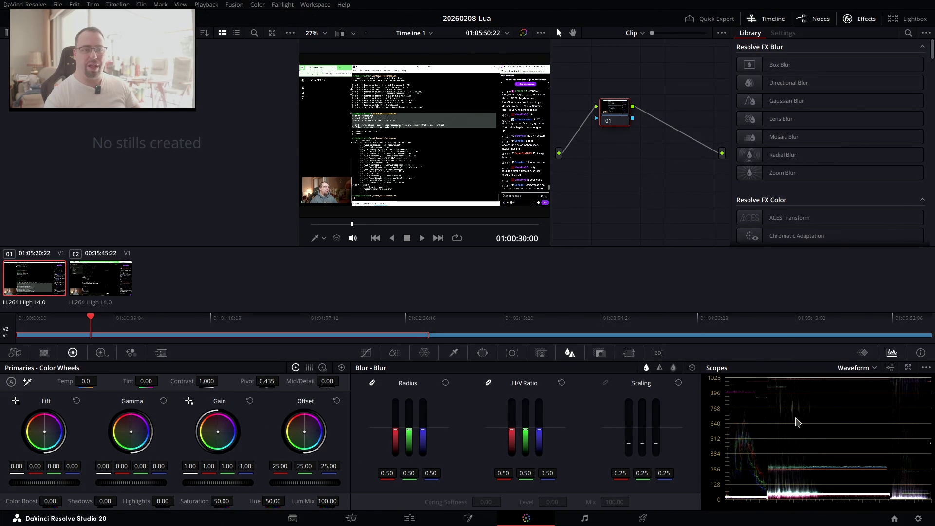
Cycle the scope through Parade and Vectorscope, settling on the Waveform display.
left_click(862, 372)
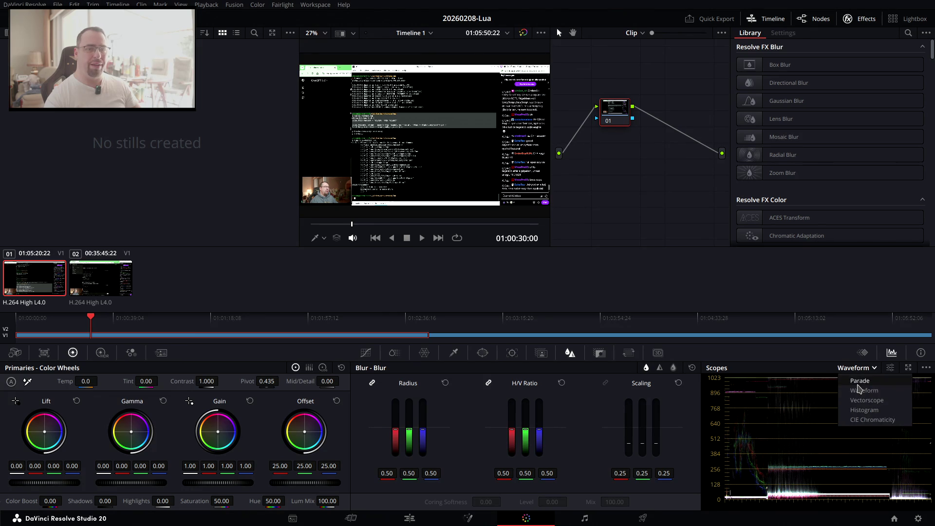
left_click(865, 383)
left_click(862, 368)
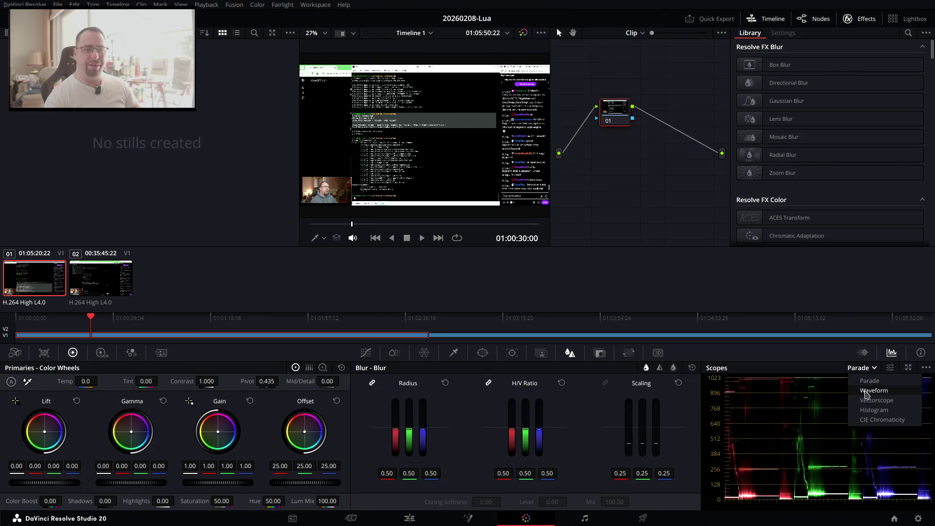
left_click(865, 401)
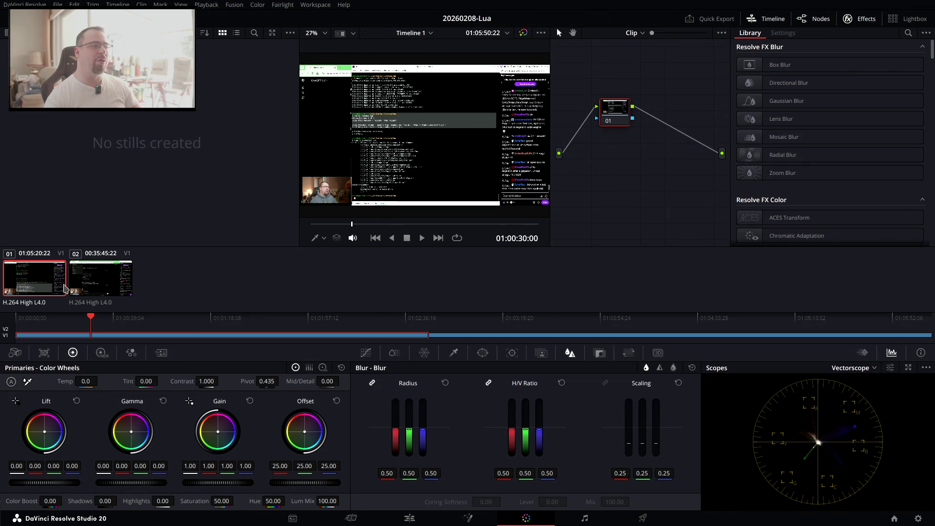
mouse_move(411, 226)
left_mouse_down()
mouse_move(458, 227)
mouse_move(410, 225)
left_mouse_up()
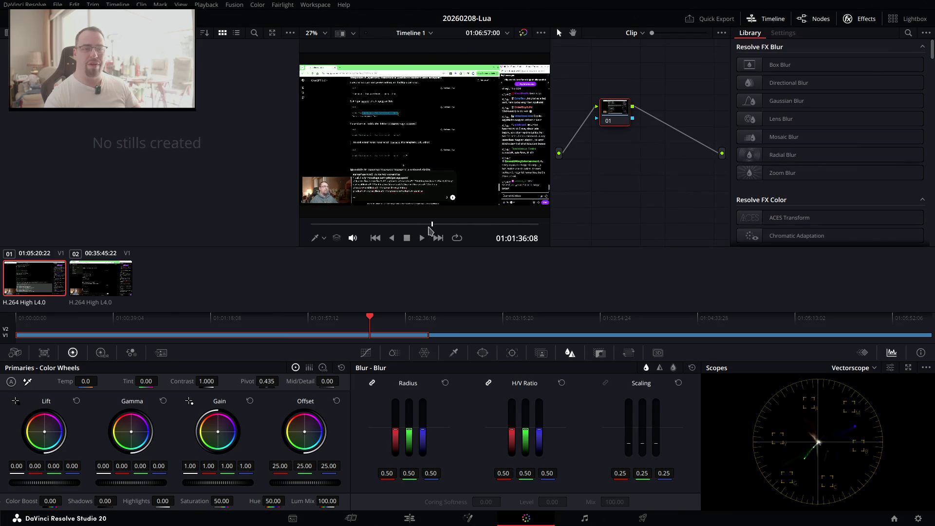
left_click(846, 370)
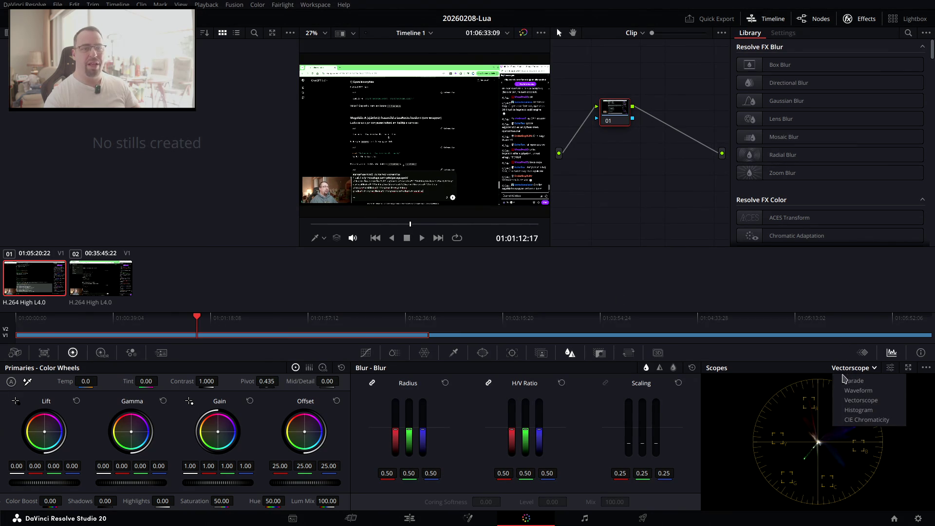
left_click(844, 381)
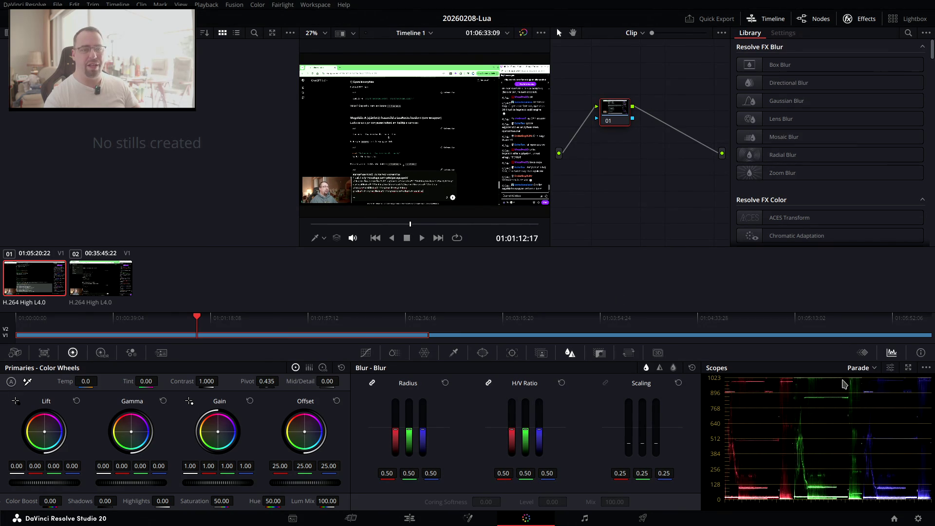
left_click(857, 368)
left_click(857, 391)
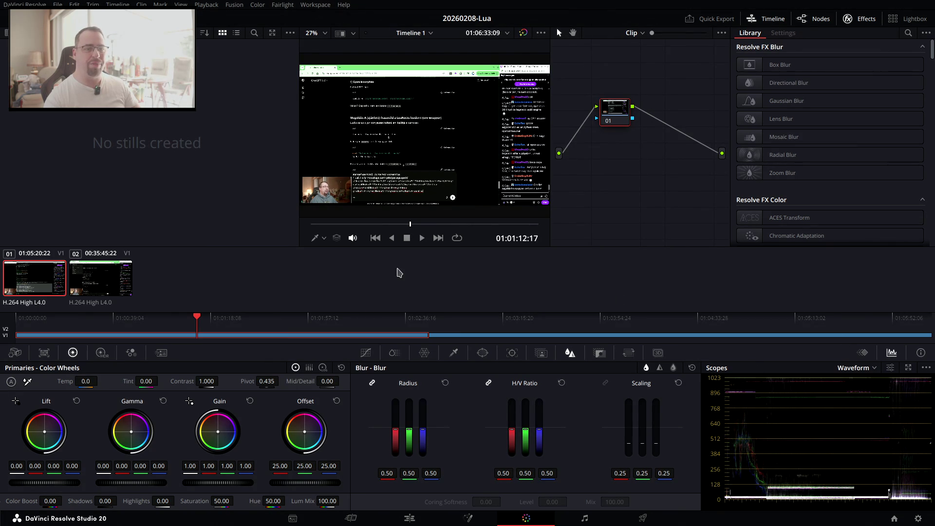
Scrub ahead, stop playback at 01:01:00:26, and bring the Twitch chat window forward.
mouse_move(362, 223)
left_mouse_down()
mouse_move(466, 223)
mouse_move(344, 224)
left_mouse_up()
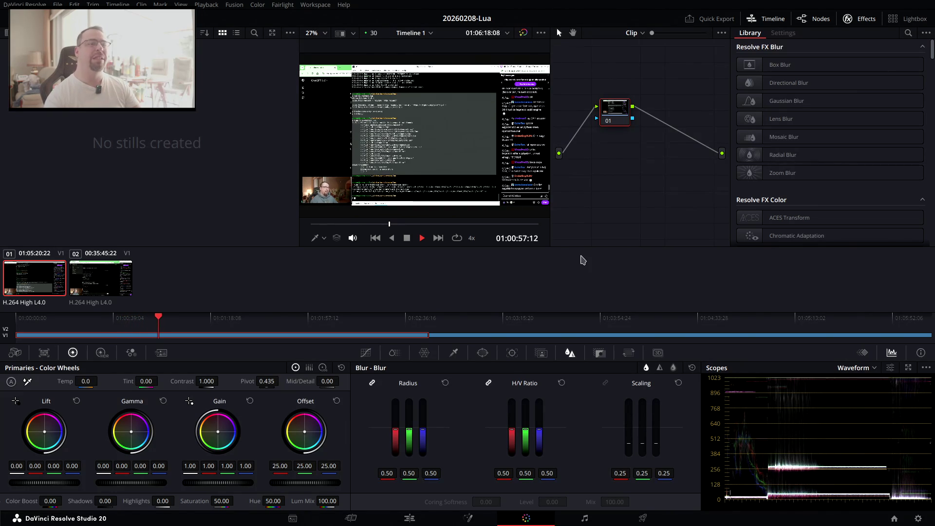
key("space")
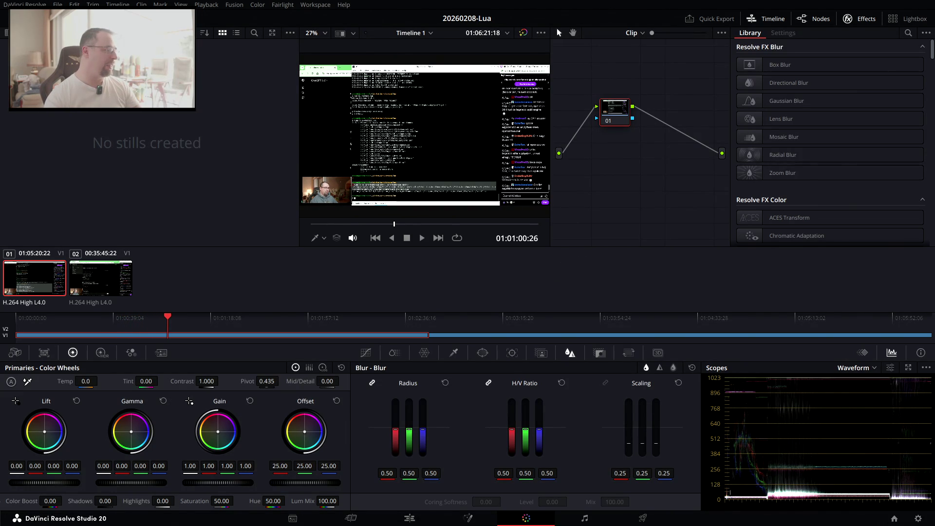
key("alt+Tab")
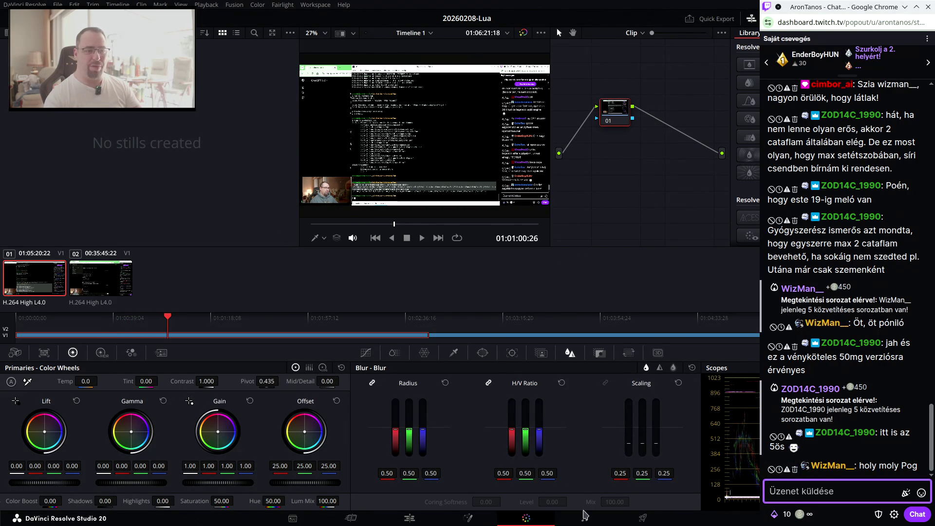
Visit the Fairlight and Fusion pages, then minimize DaVinci Resolve to reveal the desktop.
left_click(586, 520)
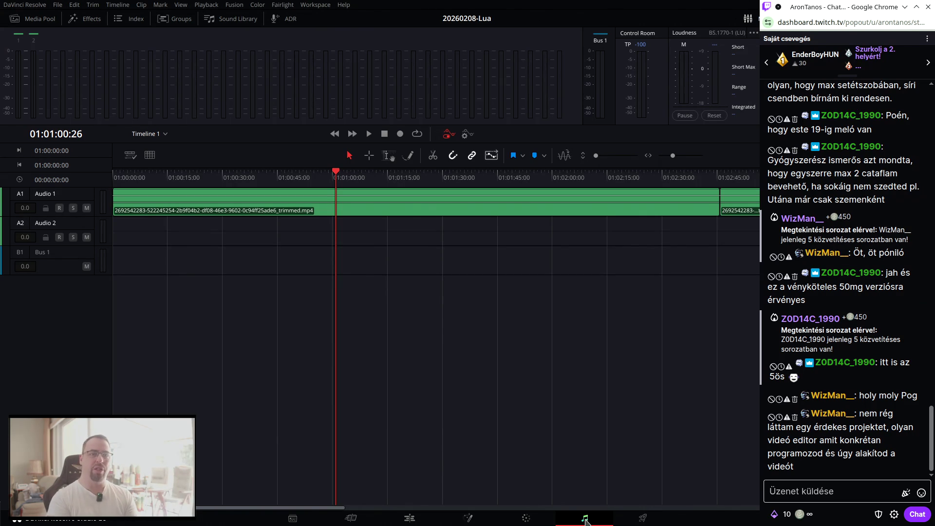
left_click(468, 518)
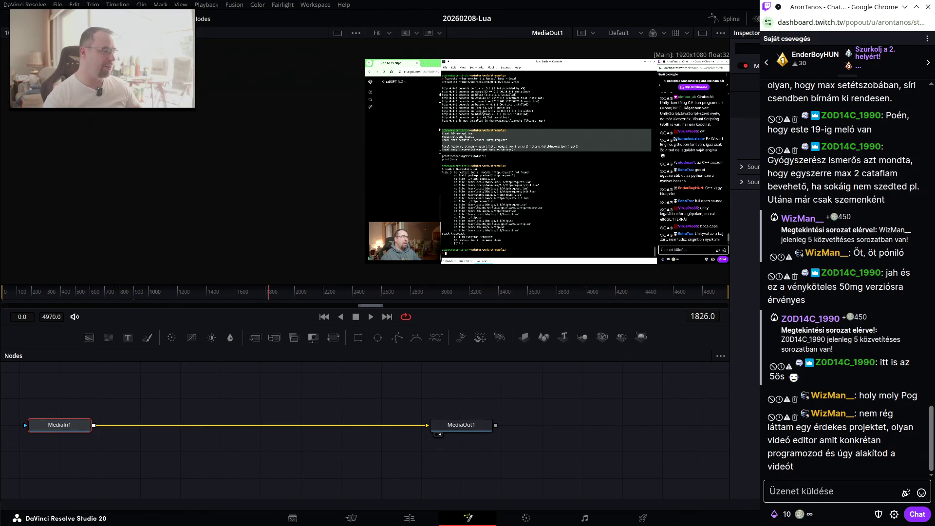
left_click(828, 491)
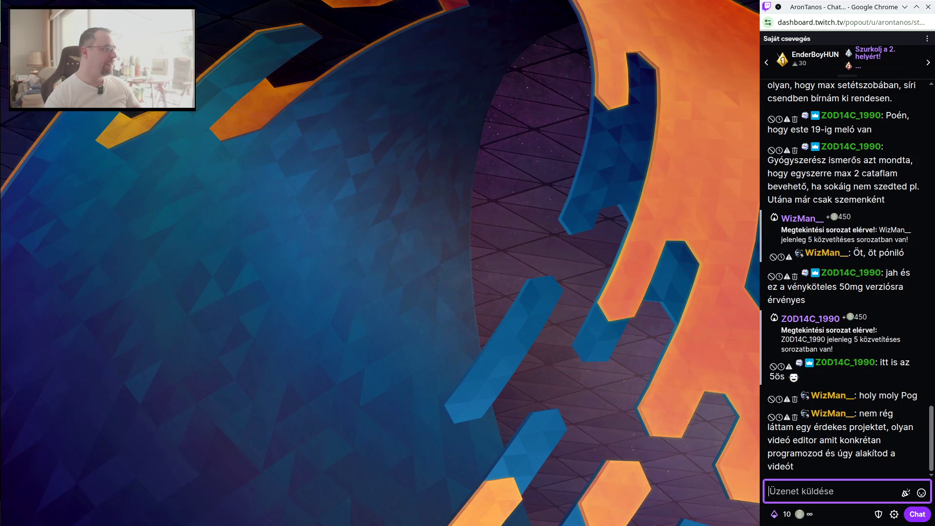
Bring up Chrome, load chatgpt.com, and maximize the browser window.
key("alt+Tab")
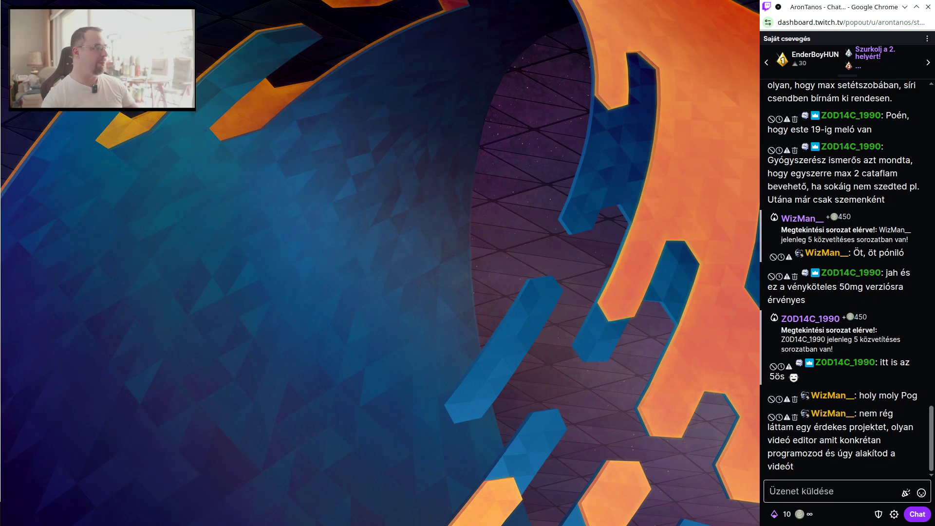
left_click(11, 370)
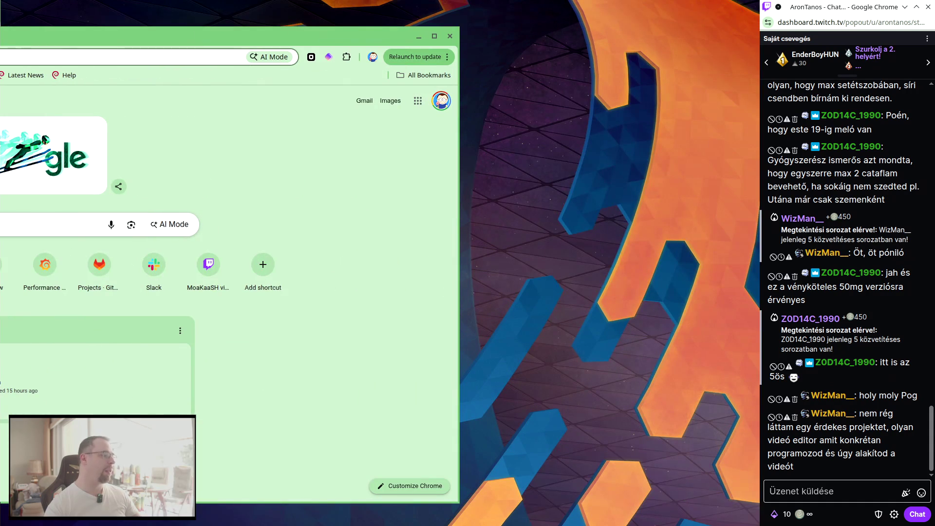
key("Return")
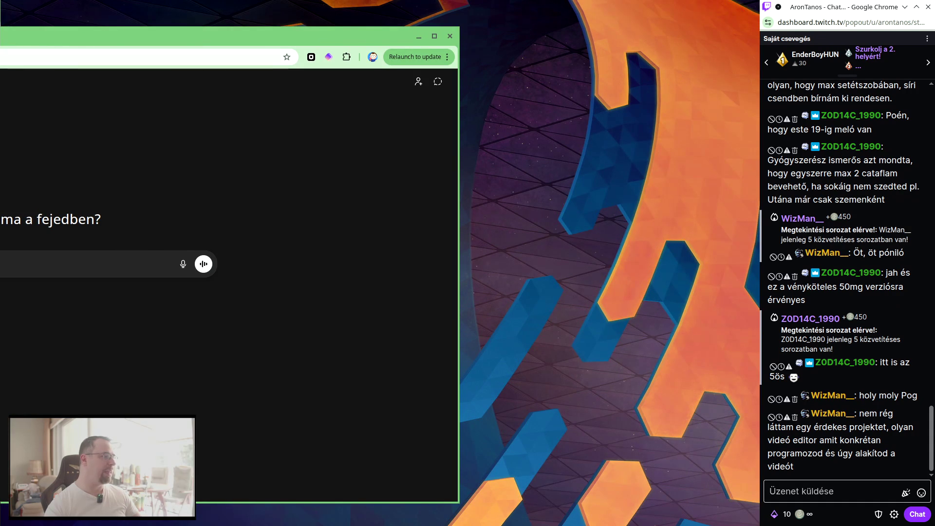
double_click(185, 36)
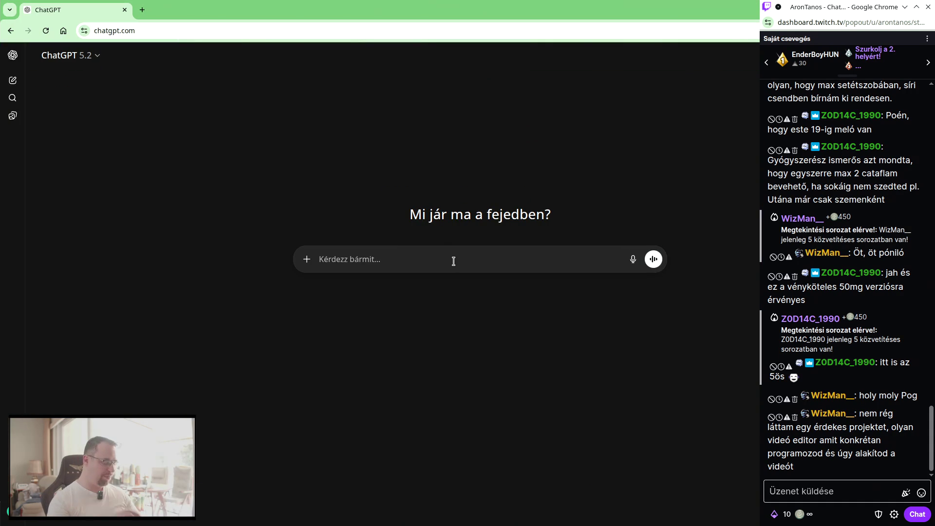
Ask ChatGPT, in Hungarian, how to begin programming DaVinci Fusion in Lua, then switch back to Resolve.
type("Dabvi")
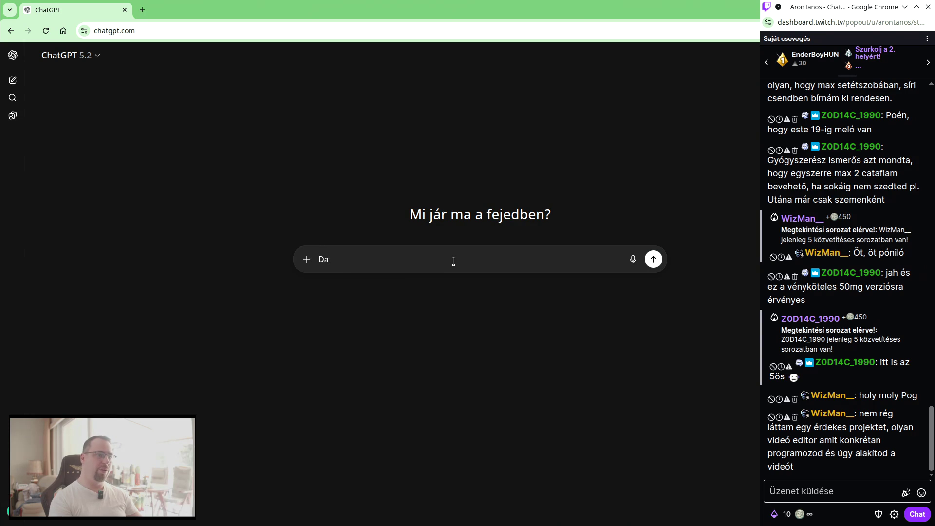
type("sion-t szeretnék Lua-ban ")
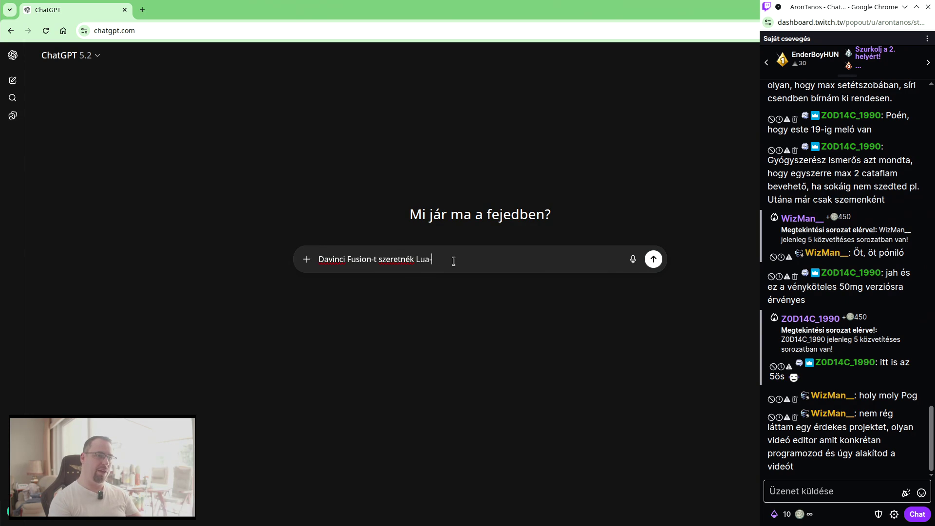
type("programozni")
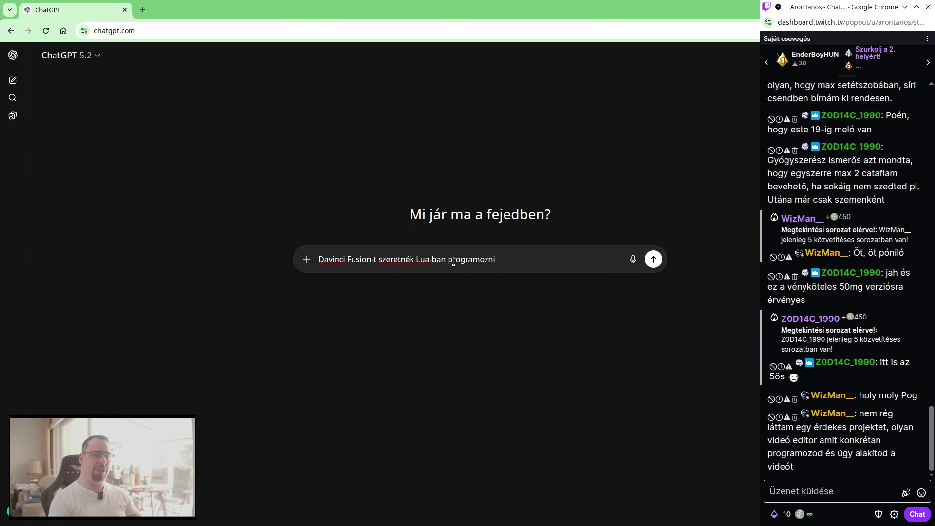
type(", kezdjük az alapokkal, hogyan induljak el")
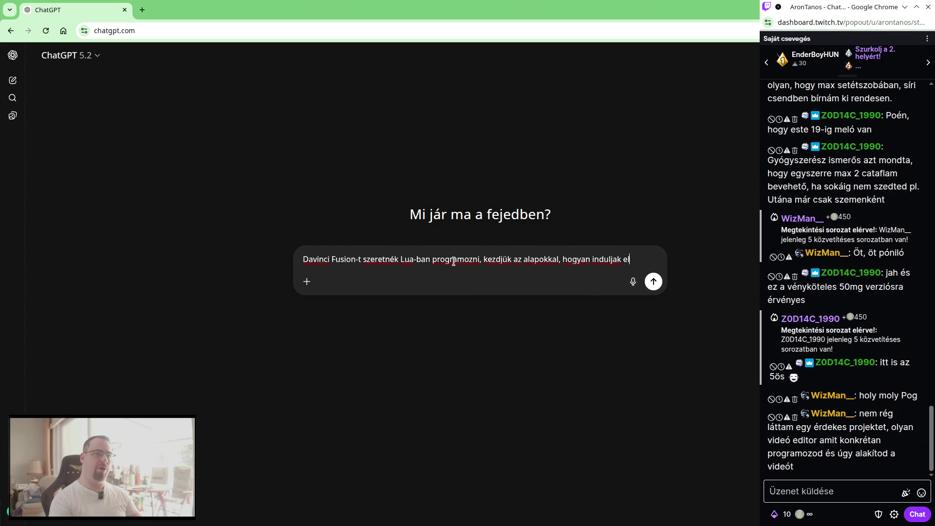
type("?")
key("Return")
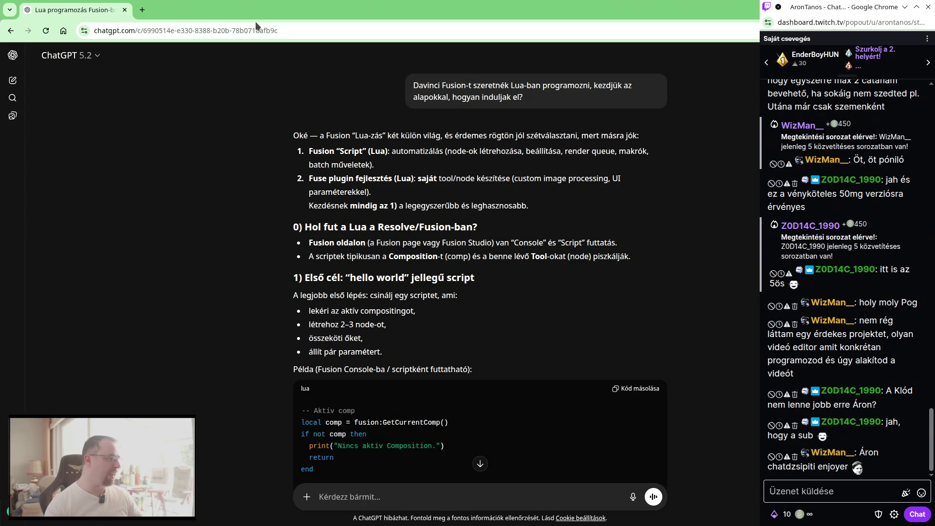
key("alt+Tab")
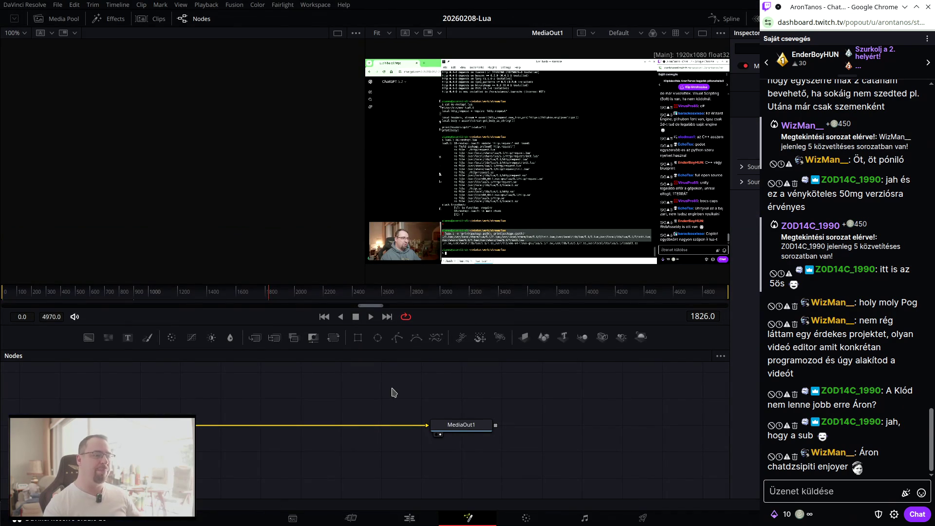
On the Color page, select clip 02 and show the HDR color wheels.
left_click(526, 518)
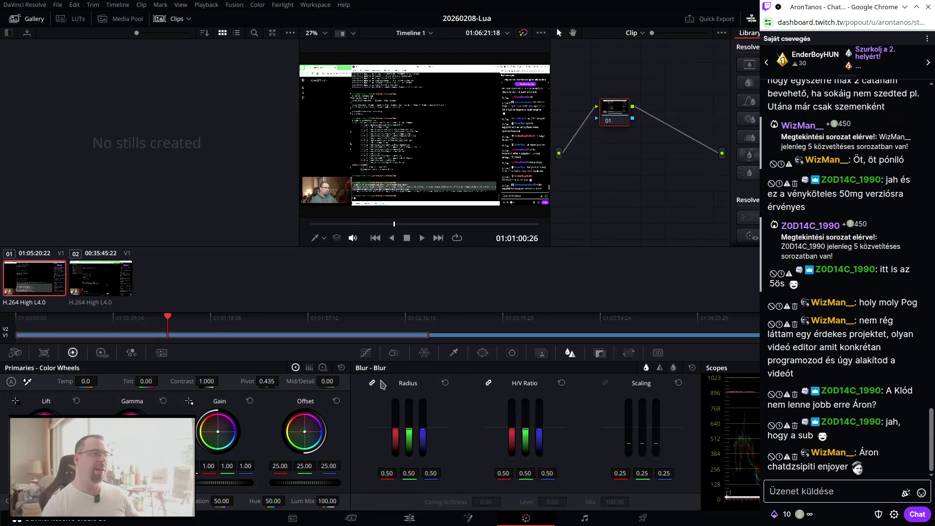
left_click(81, 273)
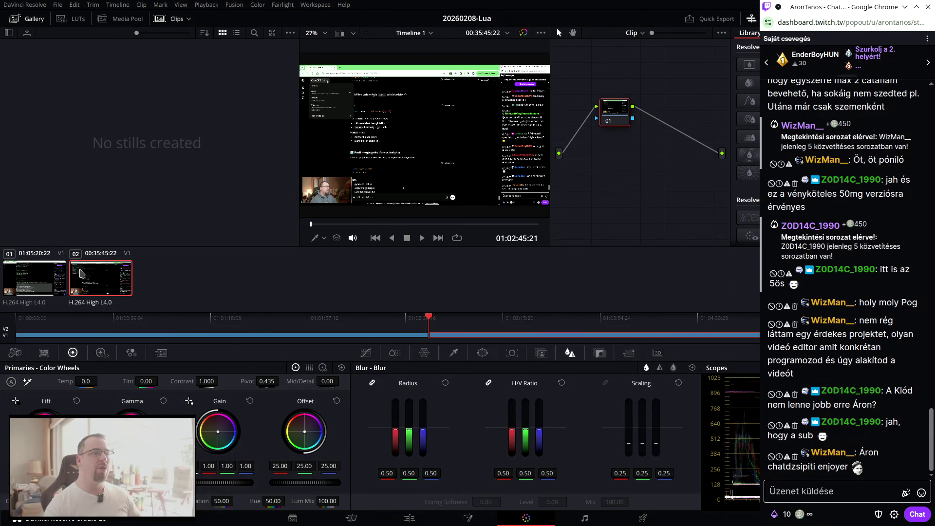
left_click(102, 353)
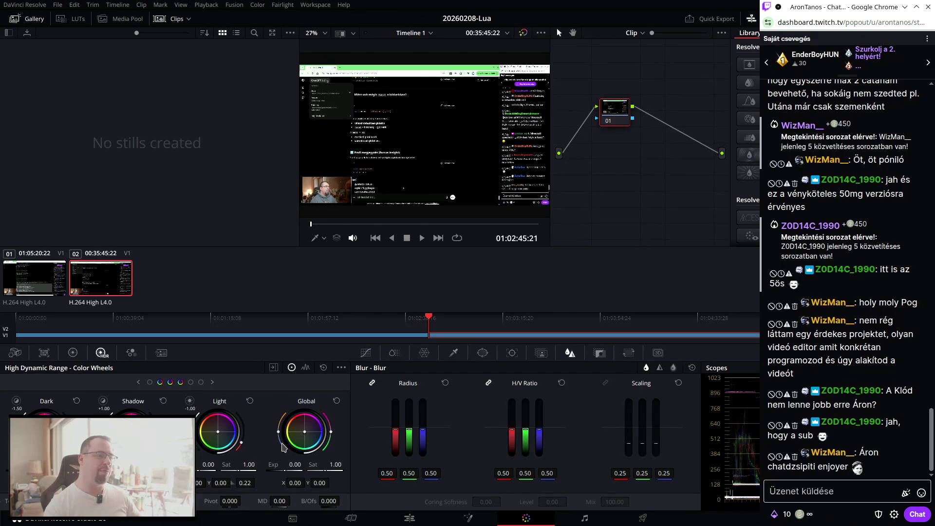
Push Global Exposure higher, reset it to 0, and open clip 02 on the Fusion page.
left_click_drag(295, 464, 331, 464)
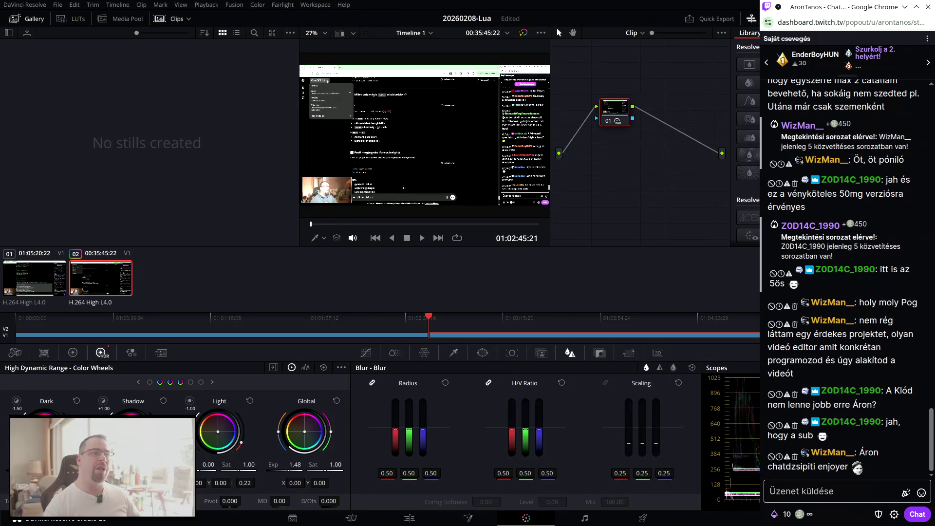
mouse_move(331, 464)
left_mouse_down()
mouse_move(341, 464)
mouse_move(263, 464)
mouse_move(384, 428)
left_mouse_up()
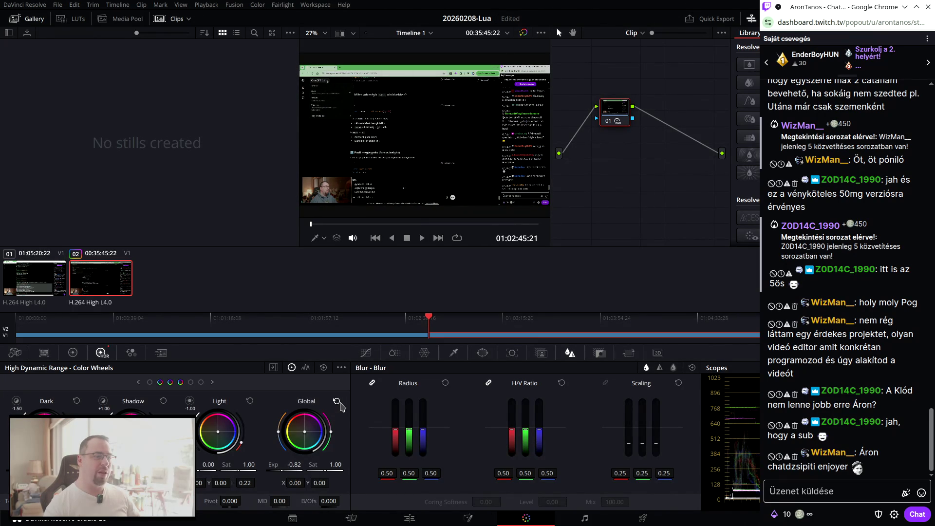
left_click(336, 401)
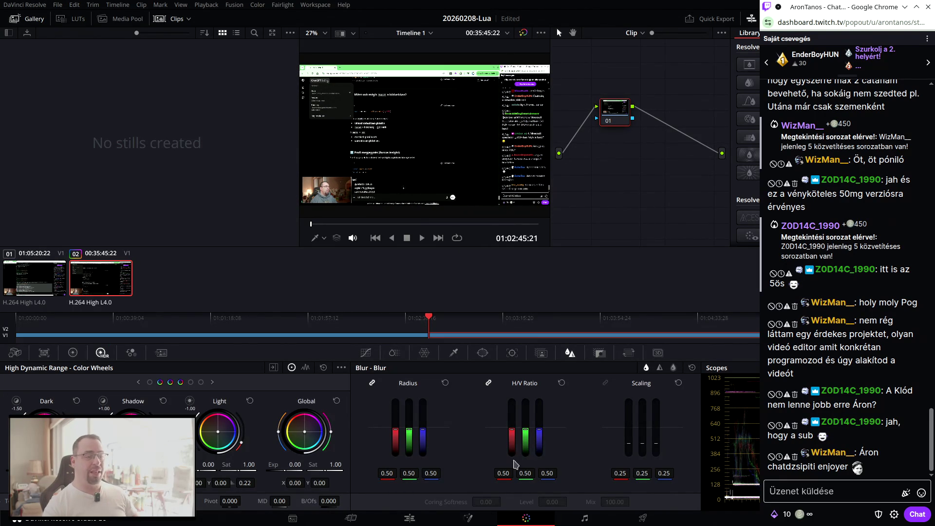
left_click(475, 519)
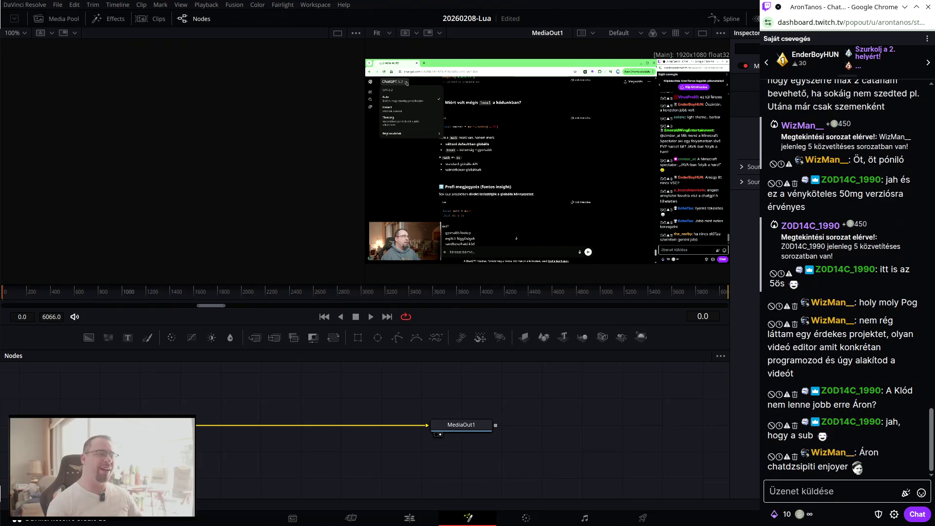
key("alt+Tab")
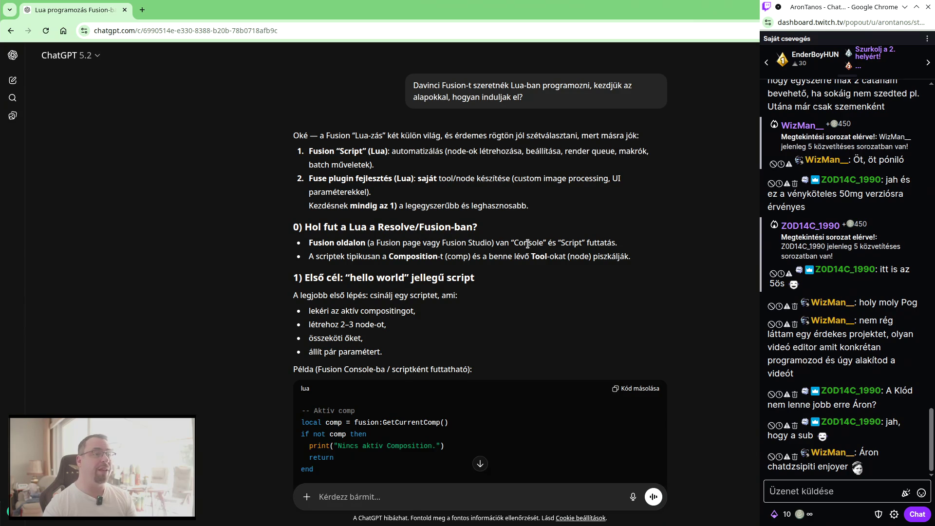
scroll(527, 243, "down", 2)
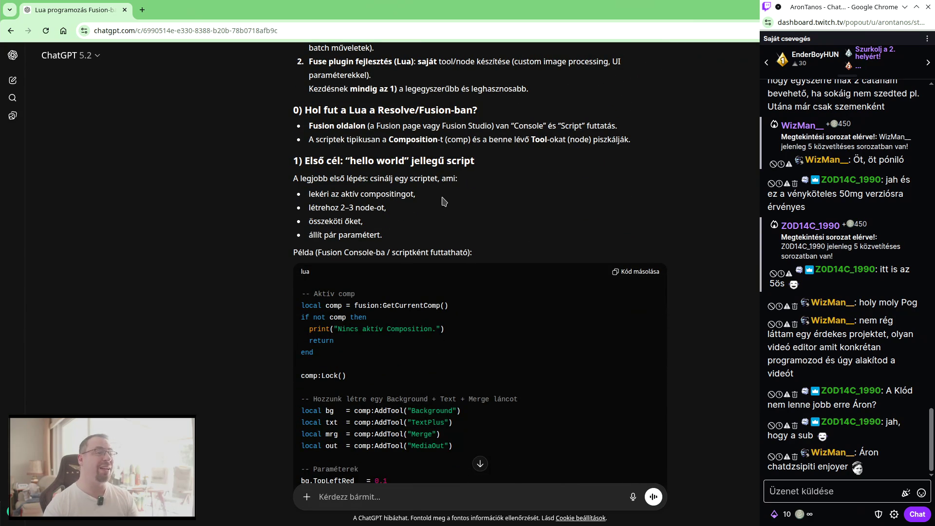
scroll(482, 197, "down", 1)
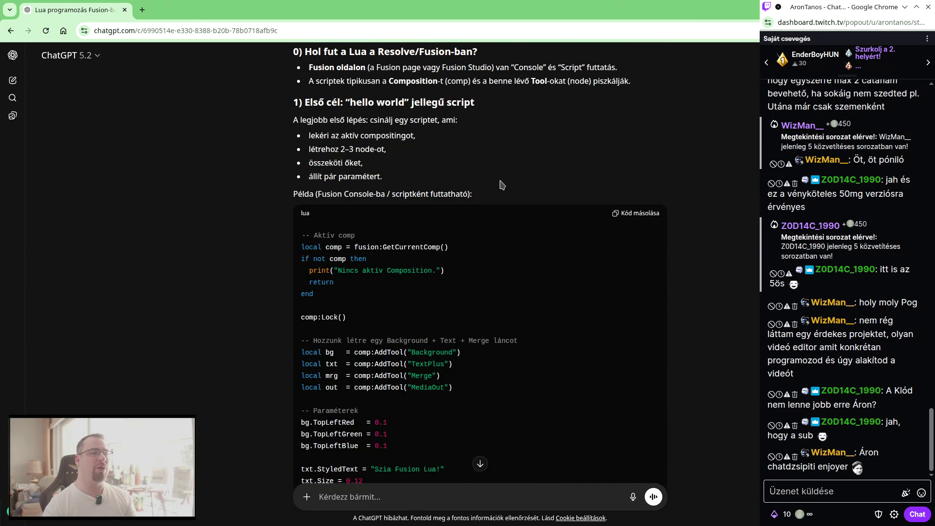
scroll(502, 184, "down", 1)
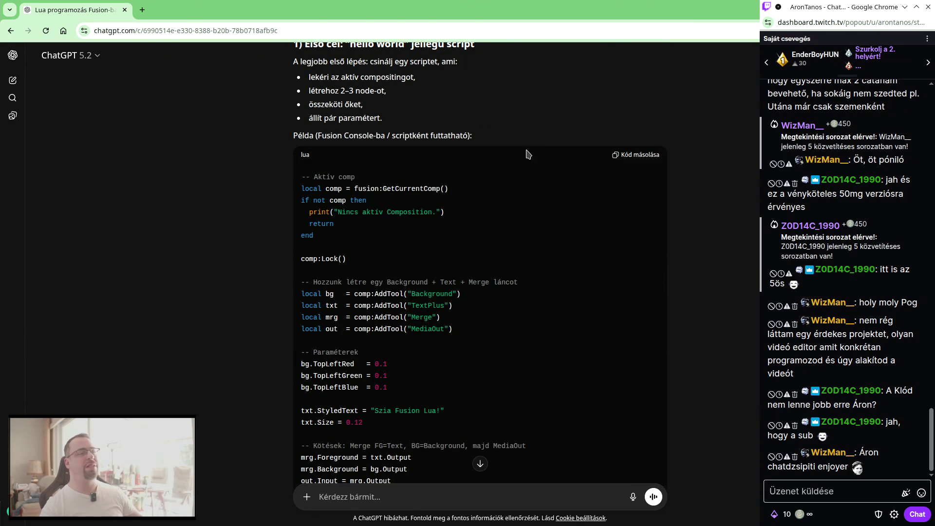
key("alt+Tab")
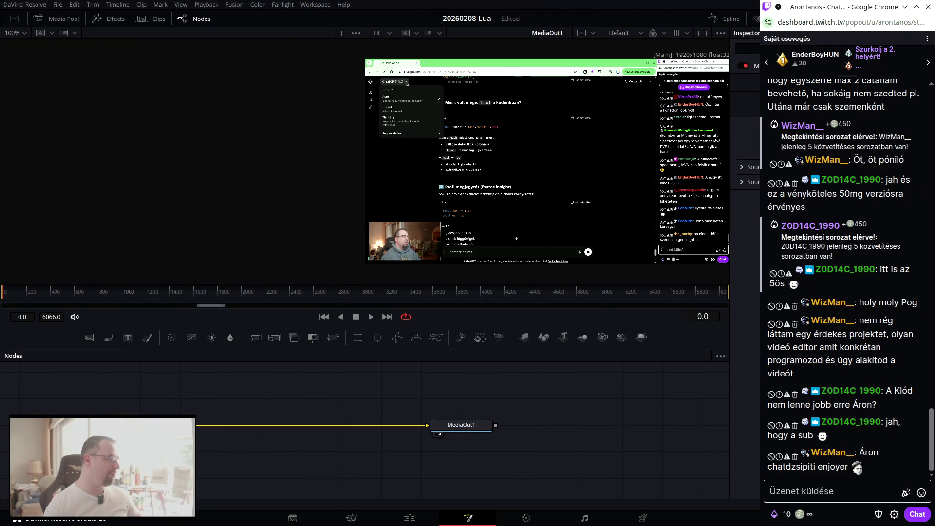
left_click_drag(864, 14, 2, 93)
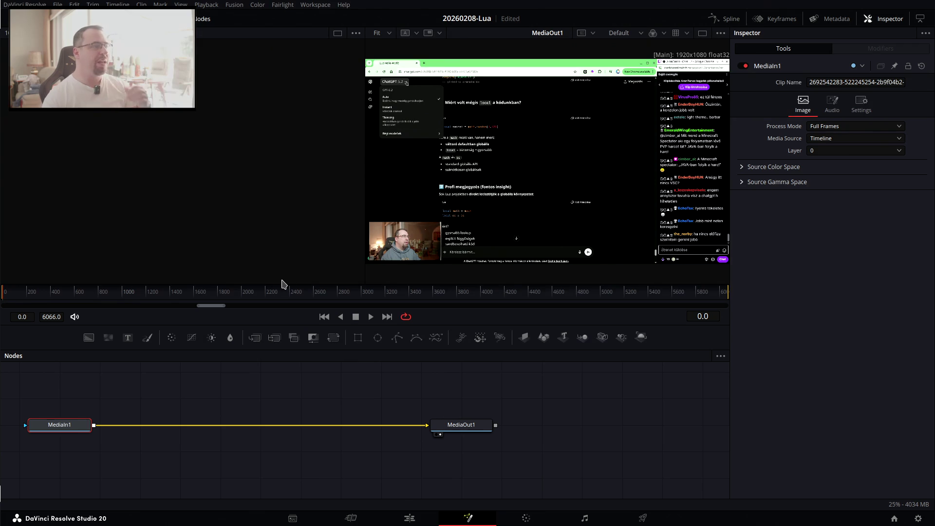
key("alt+Tab")
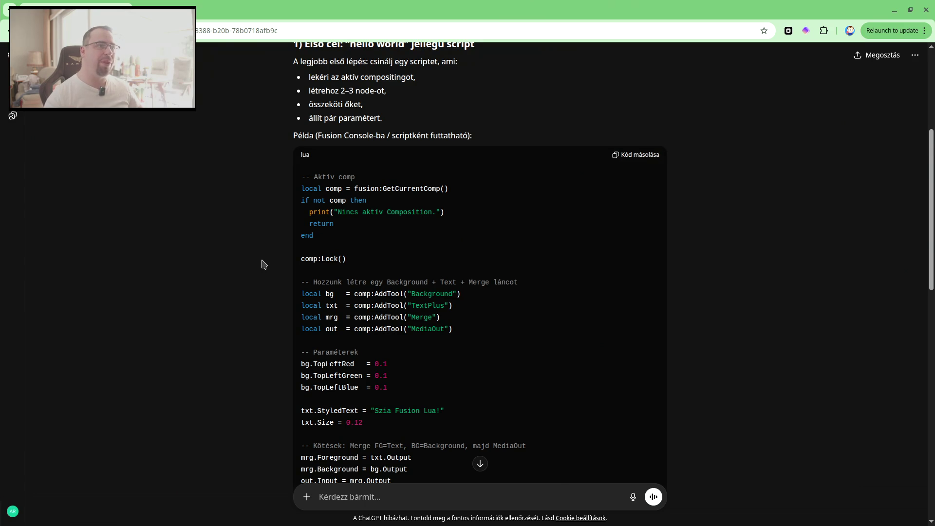
scroll(271, 258, "up", 2)
scroll(271, 258, "down", 8)
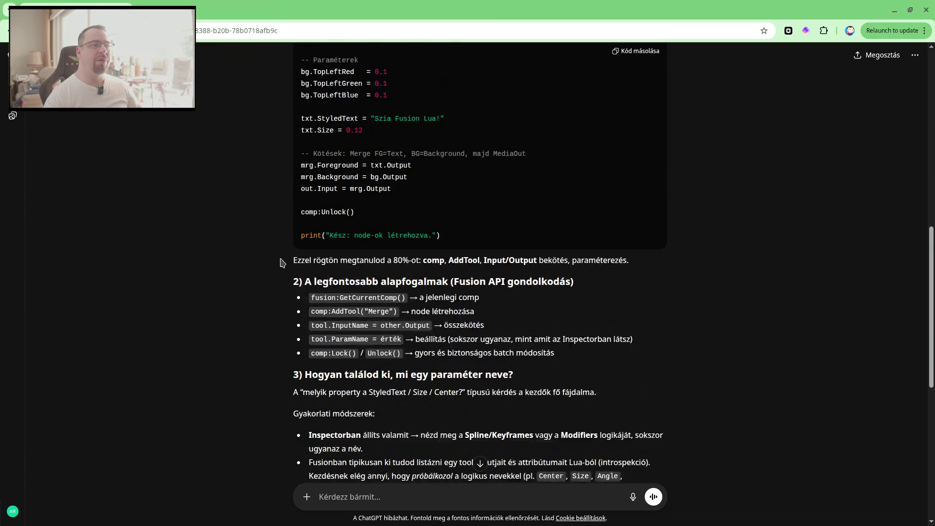
scroll(319, 247, "down", 1)
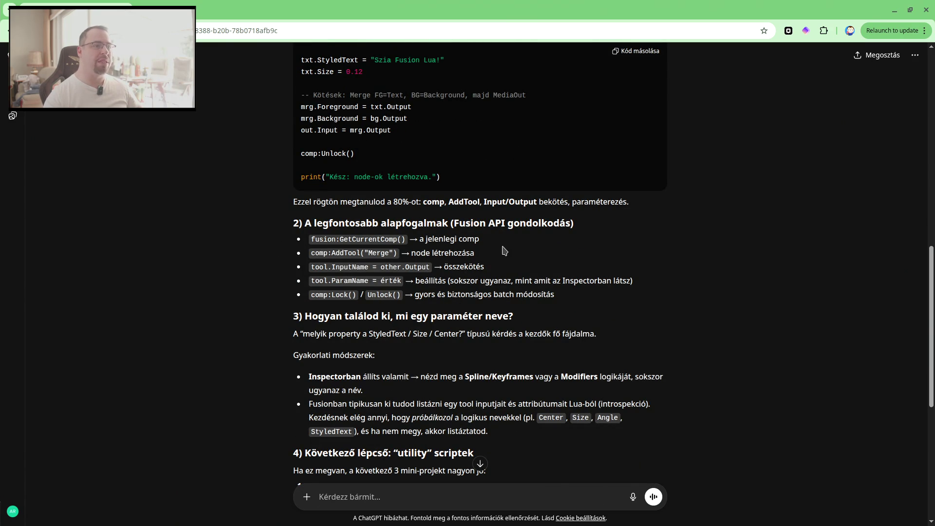
scroll(508, 253, "up", 3)
scroll(508, 253, "up", 2)
scroll(508, 253, "up", 2)
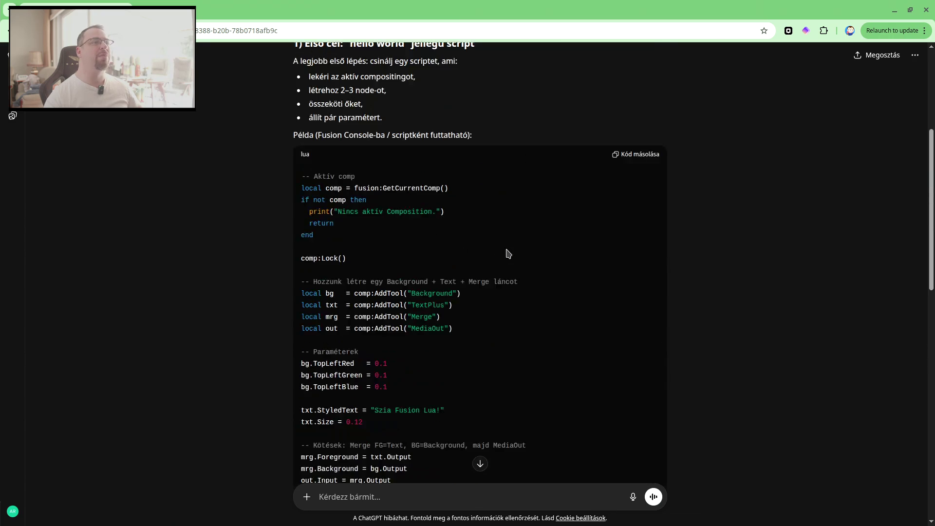
scroll(495, 242, "up", 1)
scroll(494, 243, "down", 1)
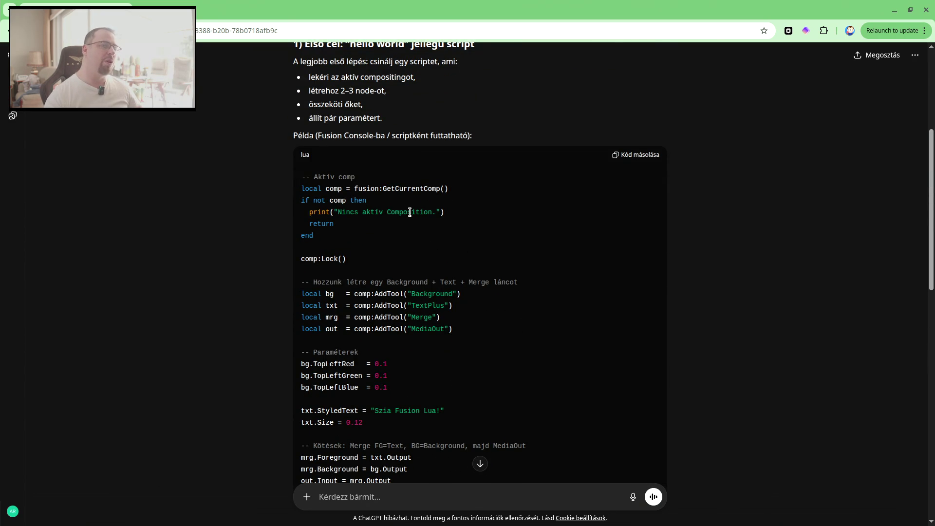
key("alt+Tab")
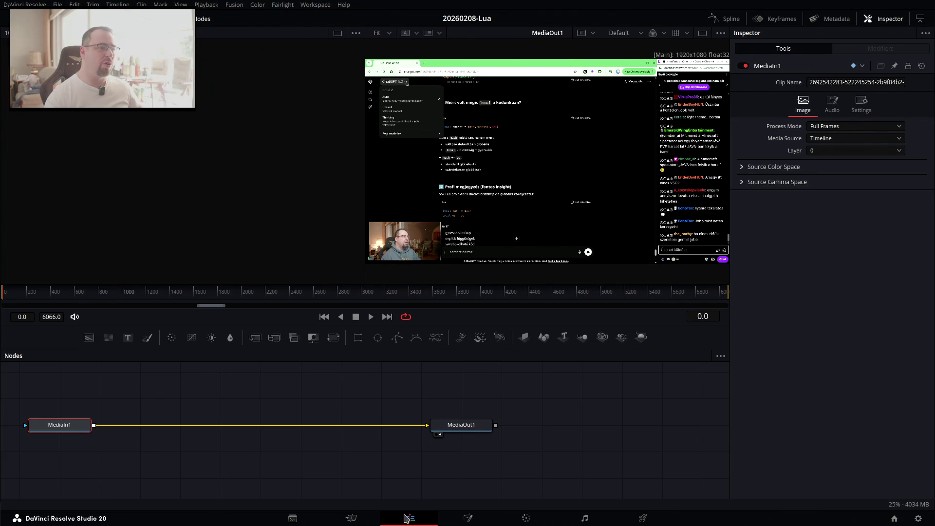
Search Effects for 'comp' and drag a Fusion Composition onto Video 2.
left_click(409, 518)
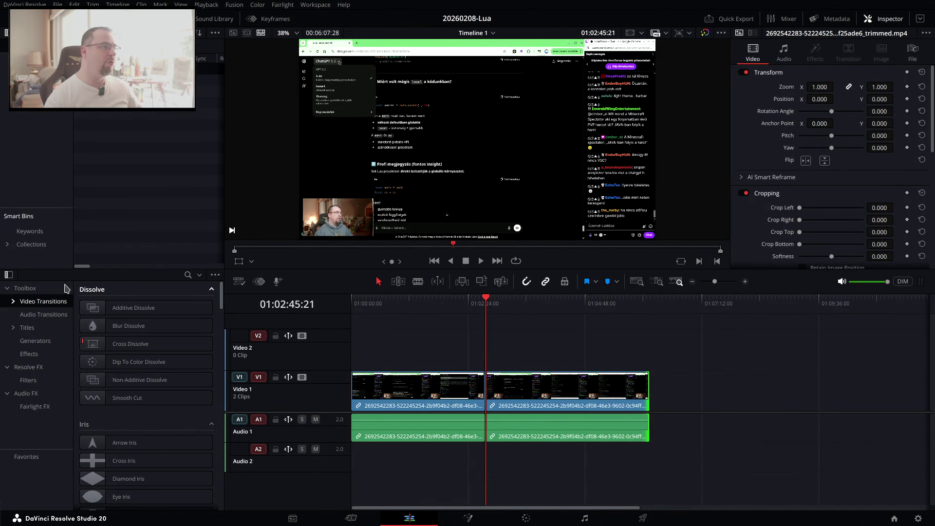
left_click(41, 290)
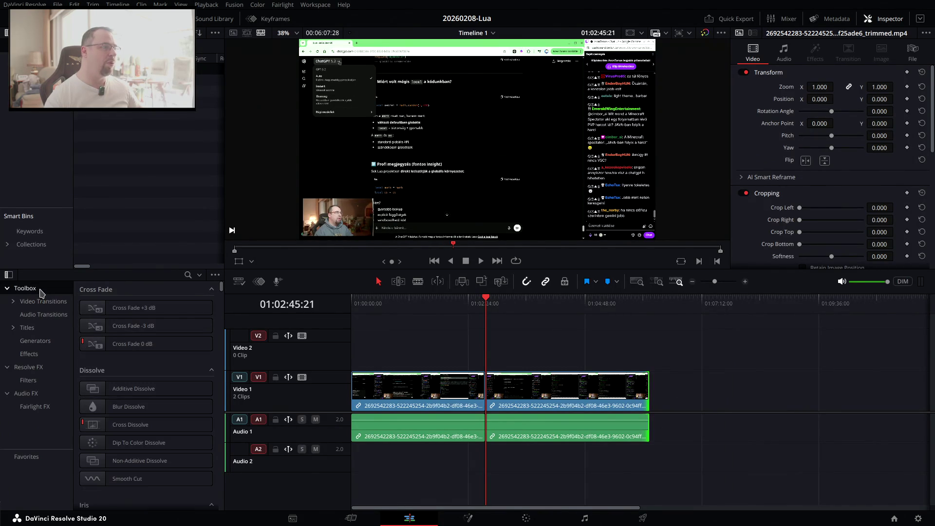
left_click(188, 275)
type("comp")
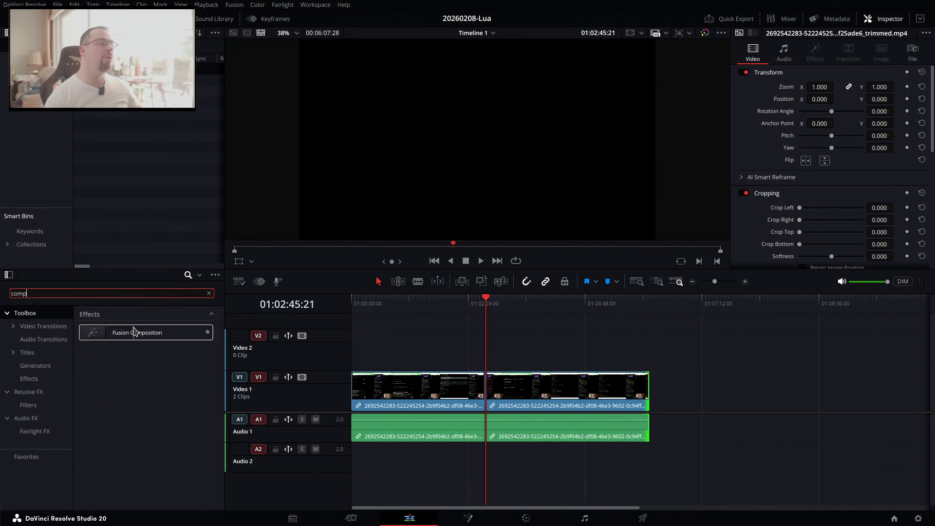
left_click_drag(126, 336, 376, 356)
Extend the Fusion Composition clip's start back to the beginning of the timeline.
left_click(390, 306)
scroll(415, 334, "up", 5)
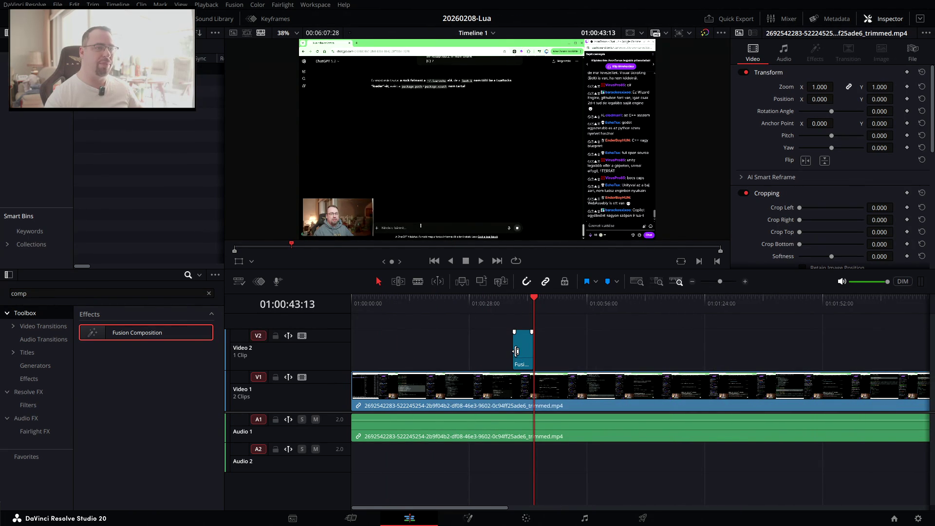
left_click_drag(515, 351, 355, 350)
scroll(446, 351, "down", 2)
scroll(447, 350, "down", 1)
Lengthen the clip's end far to the right, then open it on the Fusion page.
left_click(443, 350)
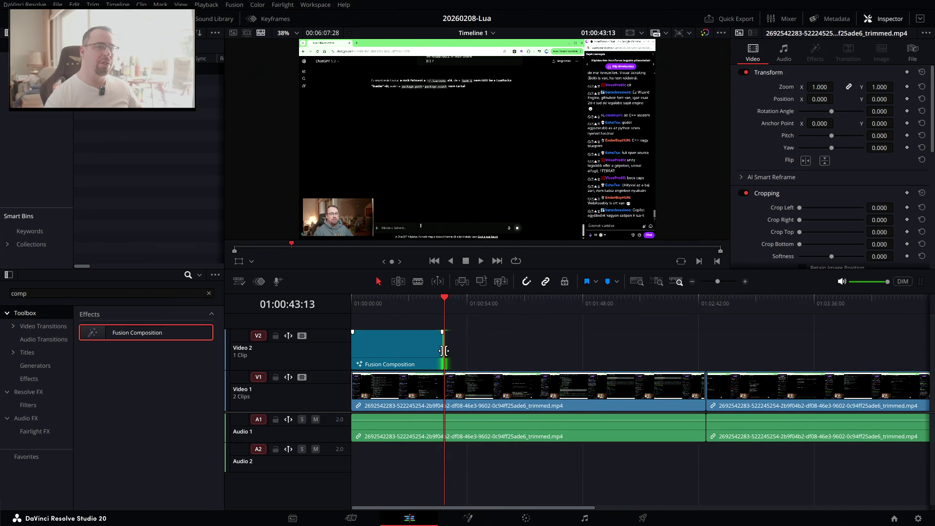
left_click_drag(438, 354, 410, 355)
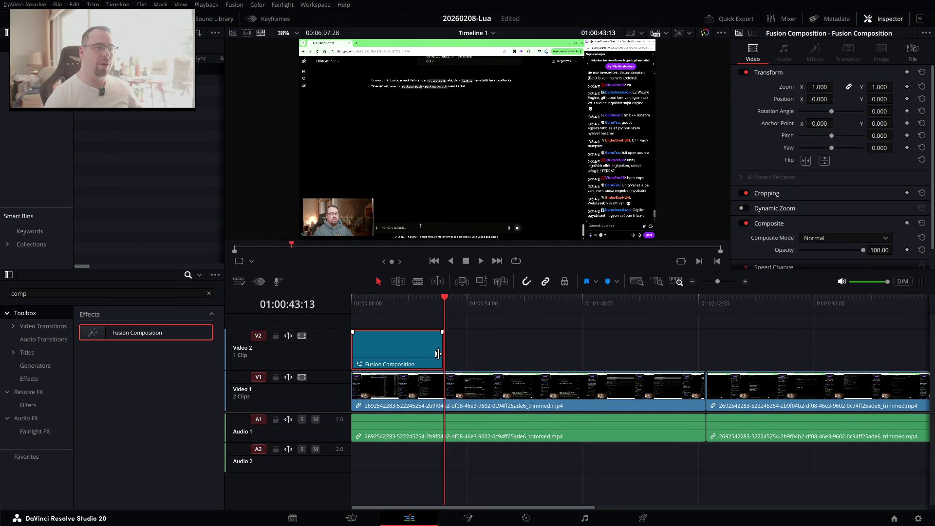
left_click_drag(437, 354, 842, 353)
key("ctrl+minus")
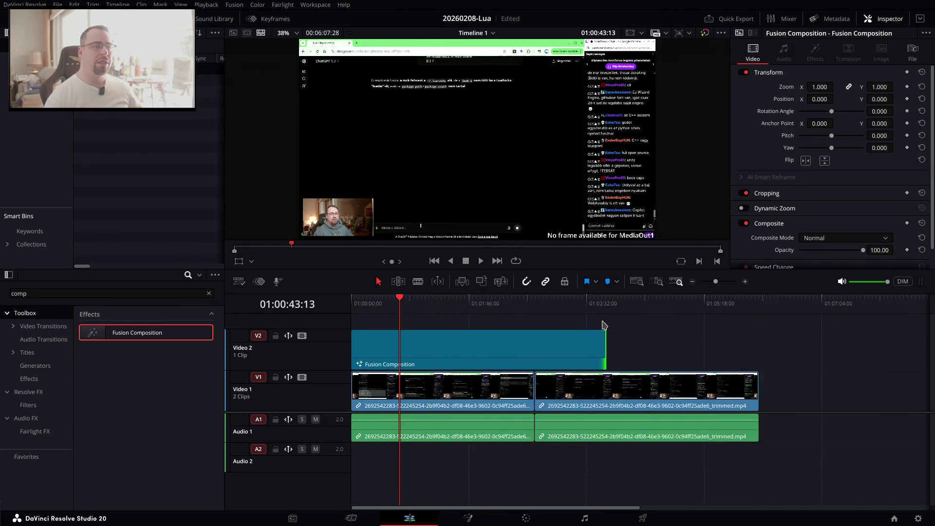
key("ctrl+minus")
left_click_drag(478, 348, 548, 349)
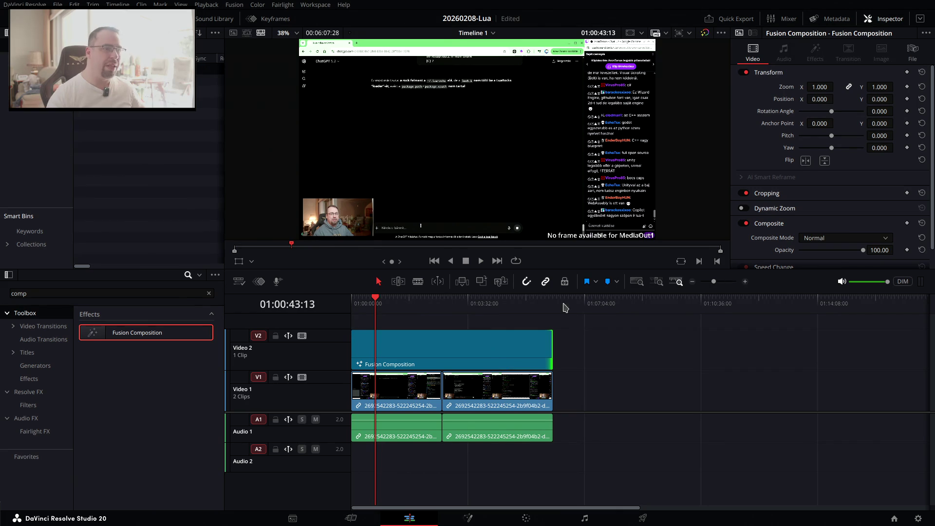
left_click(404, 356)
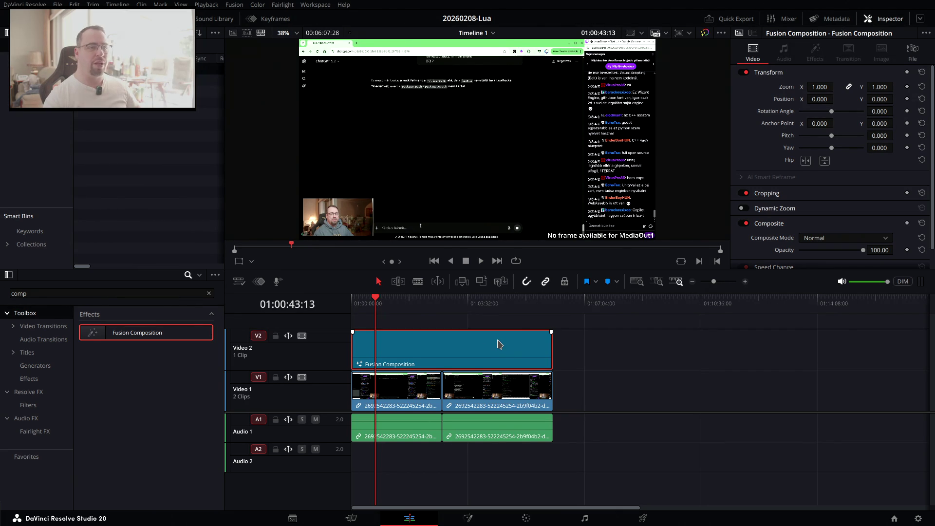
left_click(469, 517)
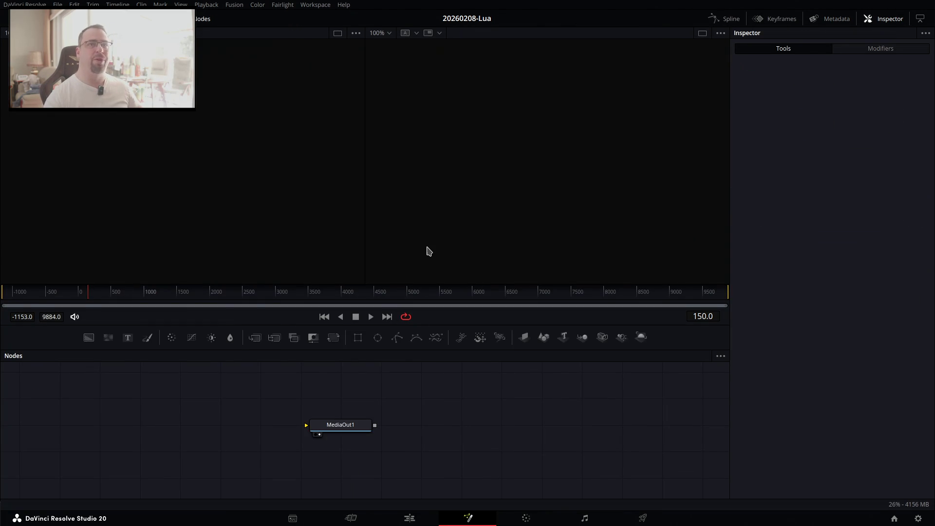
Scroll through ChatGPT's explanation of Fusion API basics, then return to Resolve.
key("alt+Tab")
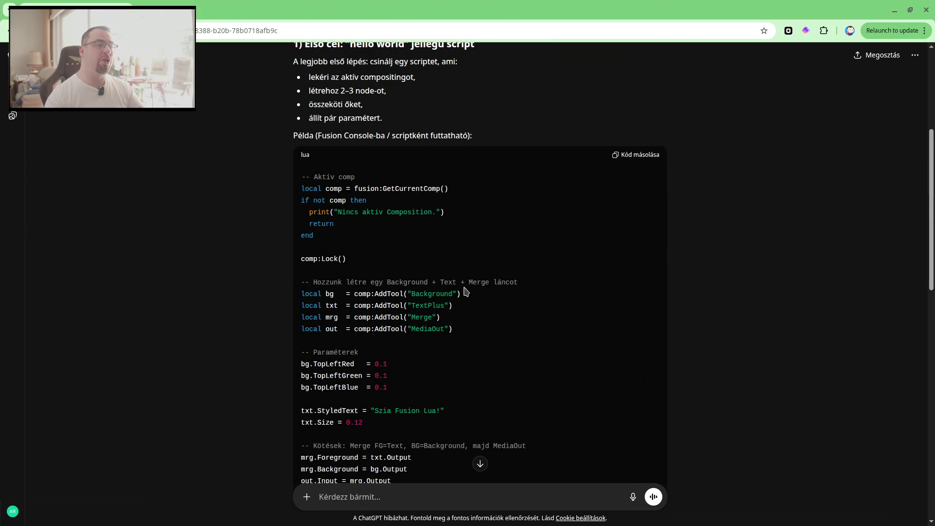
scroll(468, 283, "down", 1)
scroll(471, 284, "down", 2)
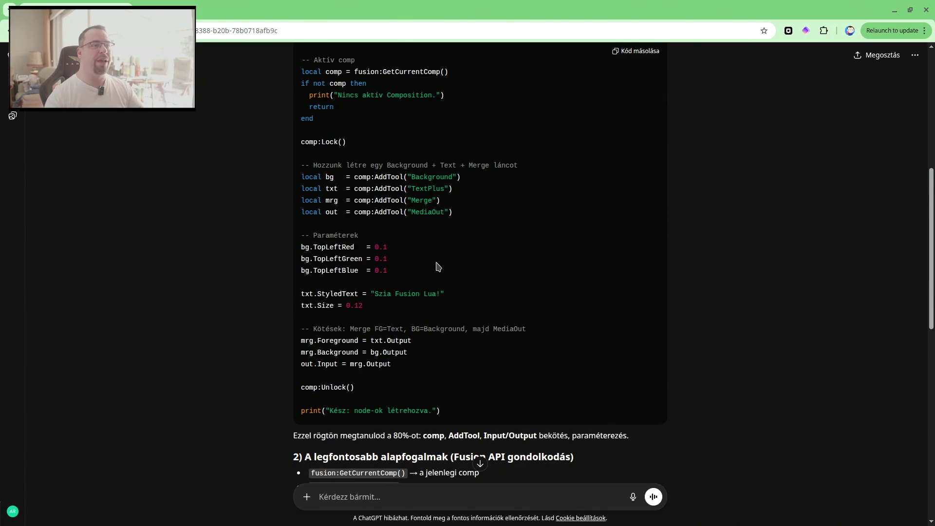
scroll(438, 267, "down", 1)
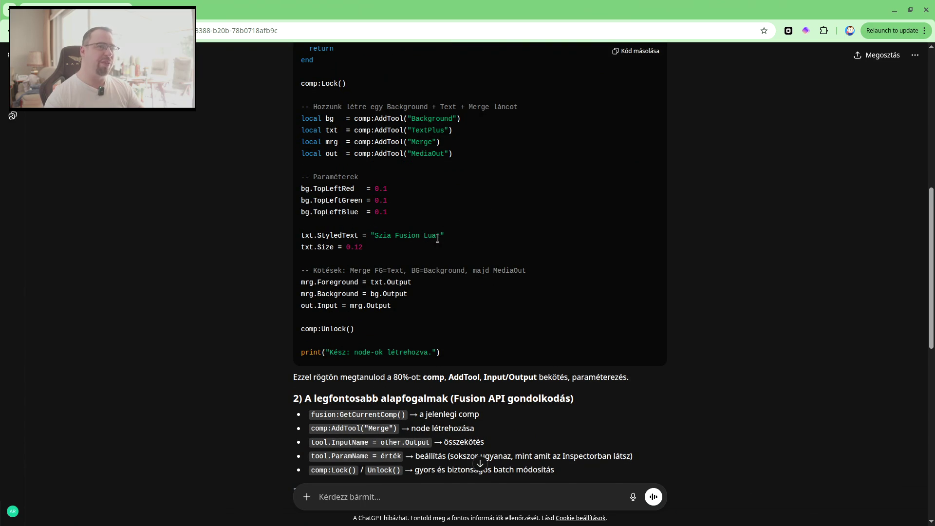
scroll(428, 235, "down", 1)
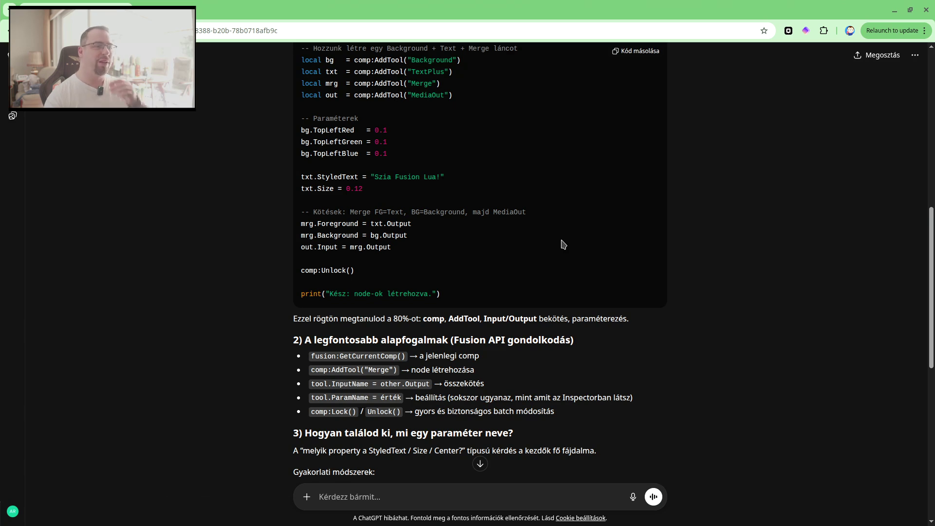
scroll(563, 244, "down", 2)
scroll(563, 244, "down", 1)
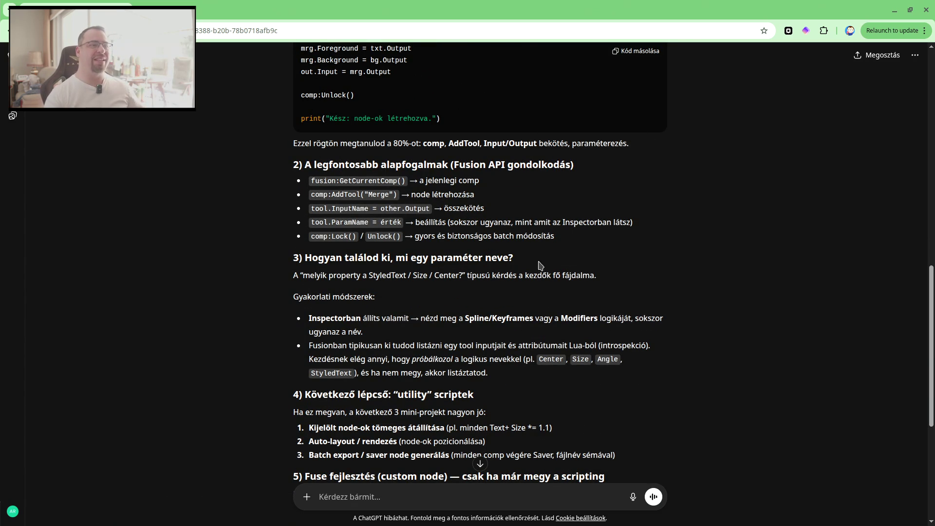
key("alt+Tab")
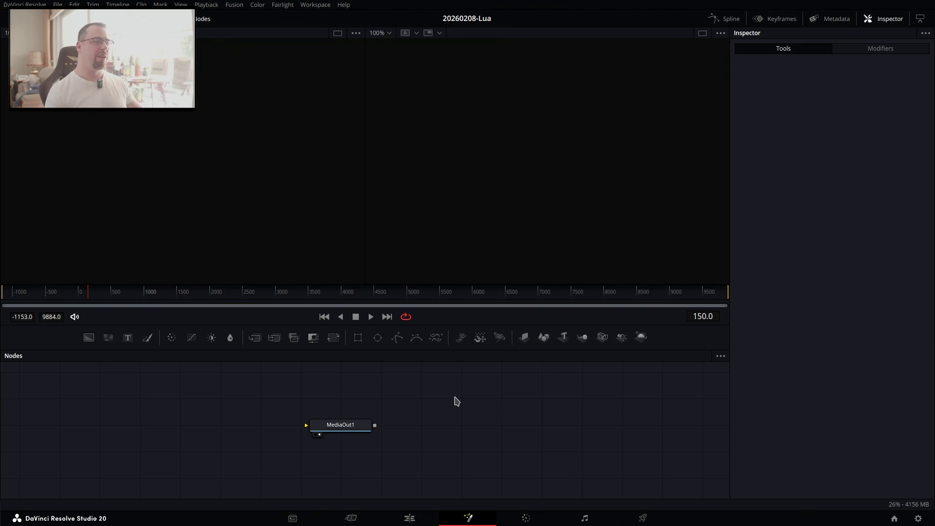
Inspect the MediaOut1 node's properties, then return to the Edit page.
left_click(358, 428)
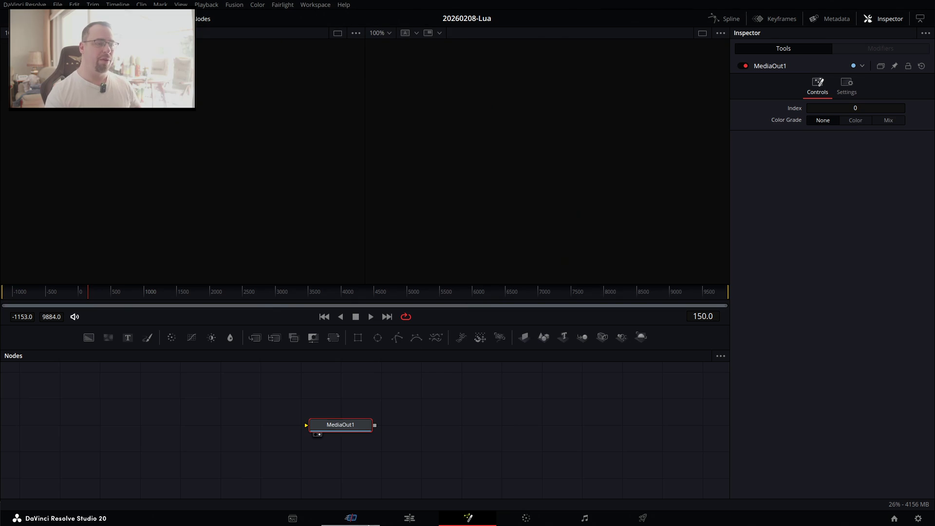
left_click(409, 517)
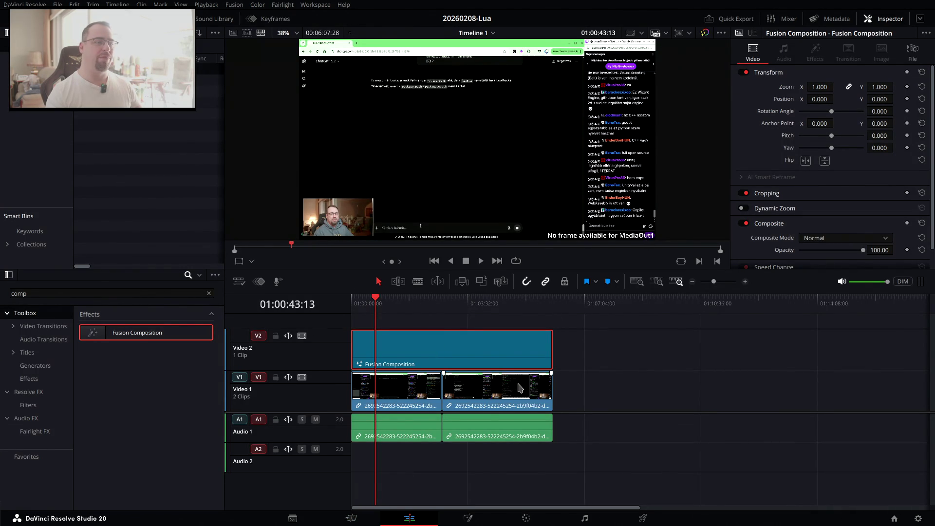
Select the second clip on V1 and show its video properties in the Inspector.
left_click(524, 385)
left_click(784, 53)
left_click(758, 54)
left_click(784, 51)
left_click(753, 51)
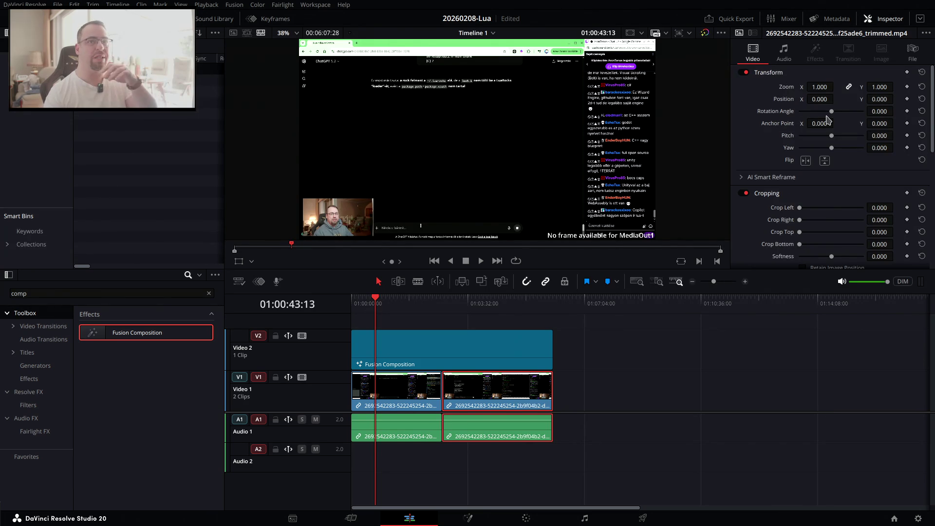
scroll(826, 125, "down", 2)
scroll(826, 127, "down", 2)
scroll(825, 132, "down", 1)
scroll(825, 132, "up", 3)
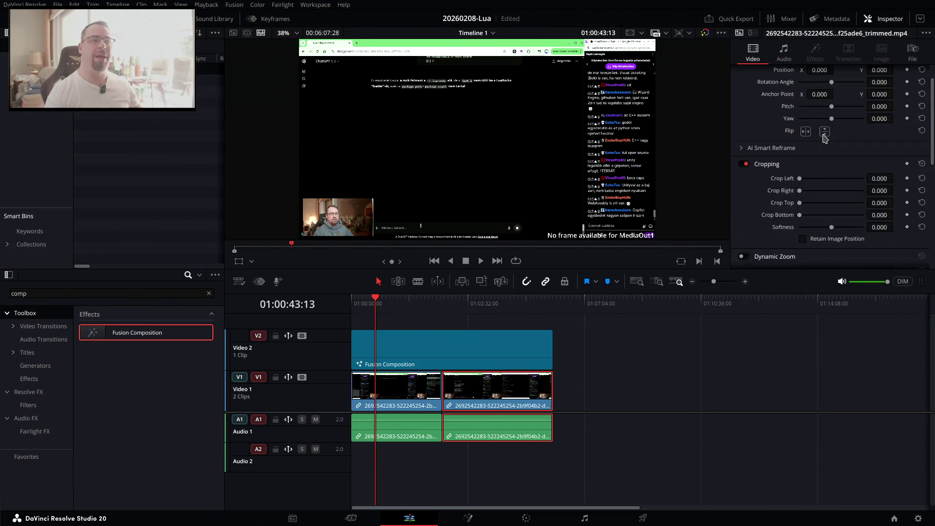
scroll(824, 136, "up", 2)
Try clip zoom values 1.500, 1.230 and about 1.480 with the Fusion Composition track disabled.
left_click_drag(808, 86, 812, 87)
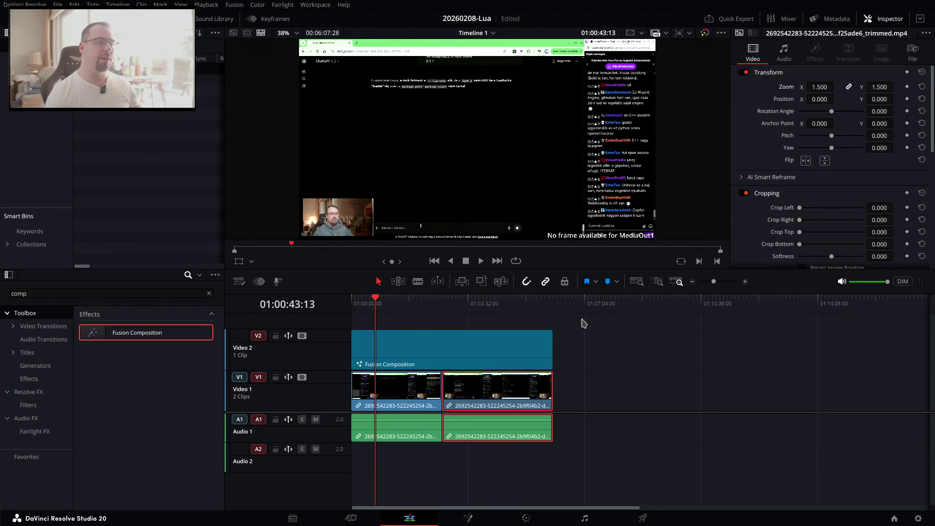
left_click(498, 323)
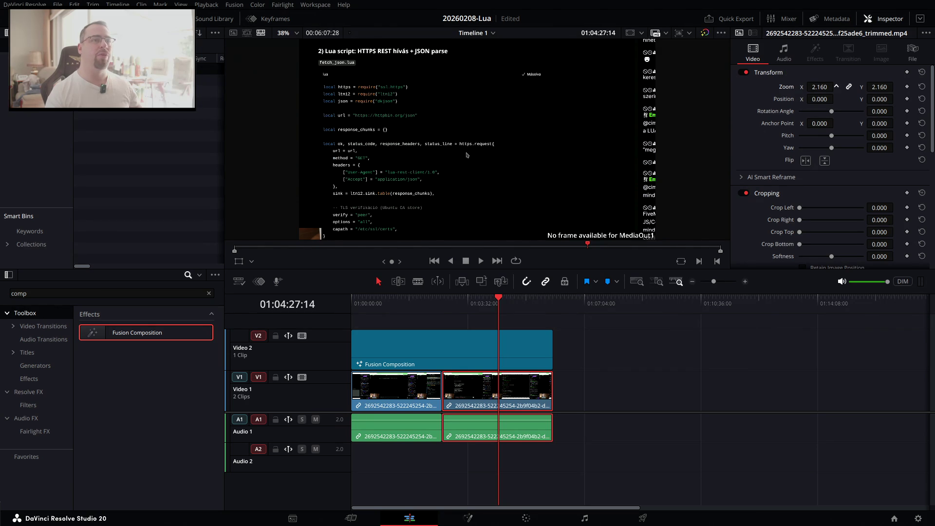
left_click_drag(823, 87, 813, 86)
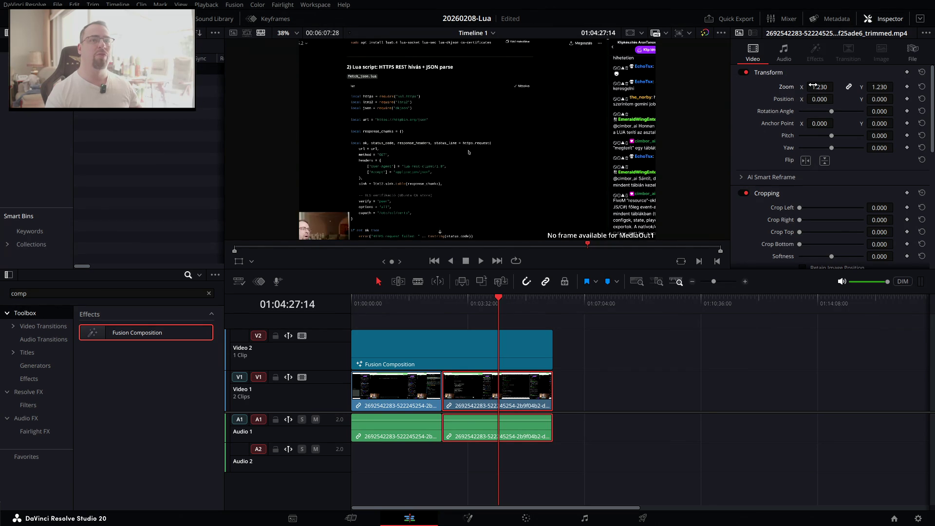
left_click(302, 336)
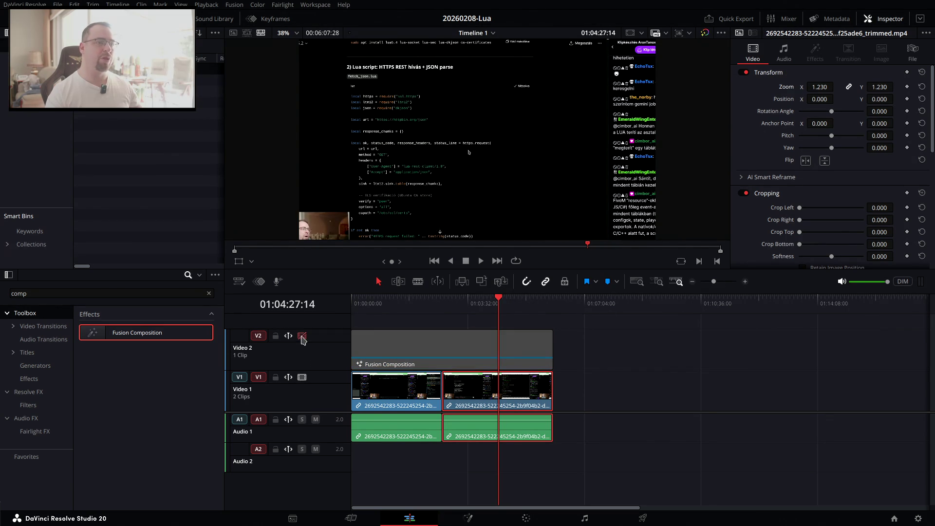
mouse_move(813, 87)
left_mouse_down()
mouse_move(836, 87)
mouse_move(847, 102)
mouse_move(800, 138)
mouse_move(814, 134)
left_mouse_up()
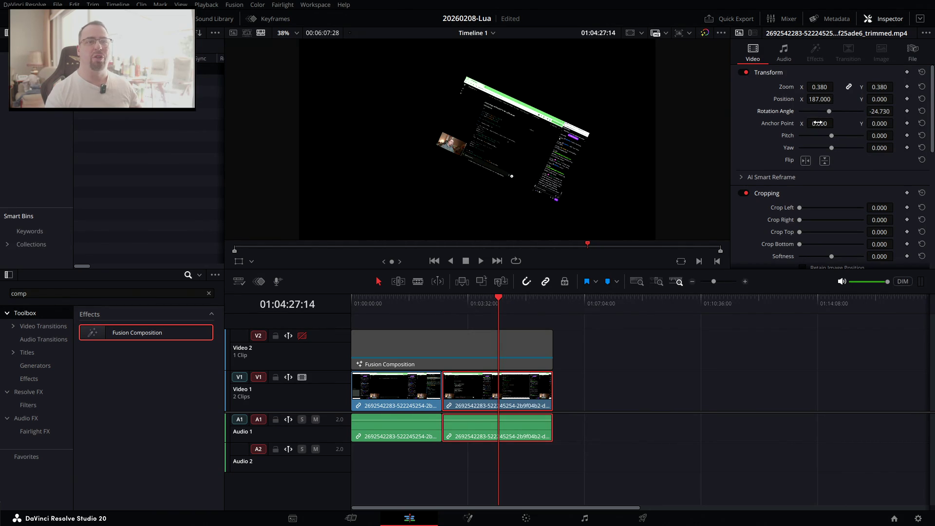
Switch the clip's composite mode to Color, then back to Normal.
scroll(842, 161, "down", 2)
scroll(835, 174, "down", 2)
scroll(837, 174, "down", 2)
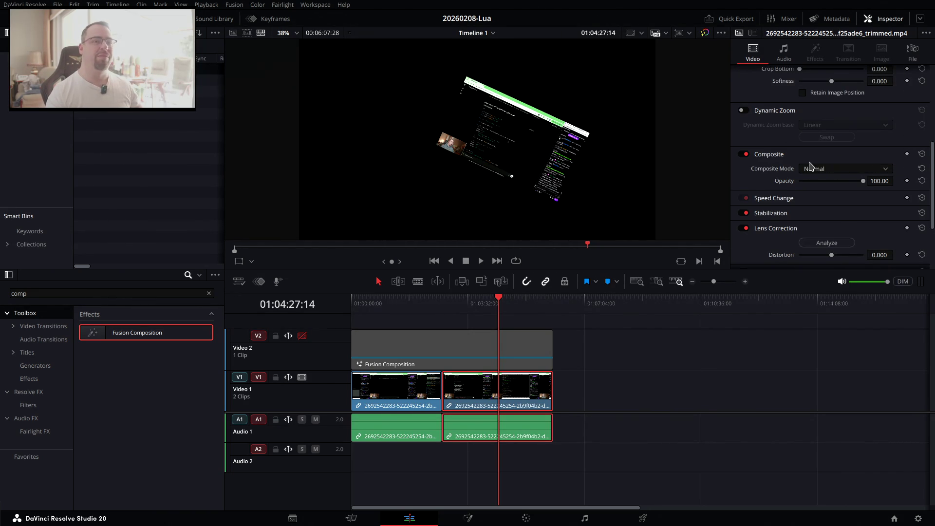
scroll(811, 167, "down", 2)
left_click(820, 146)
left_click(823, 181)
left_click(823, 145)
left_click(818, 151)
Reset the clip's zoom, position and rotation to their defaults.
scroll(779, 163, "down", 4)
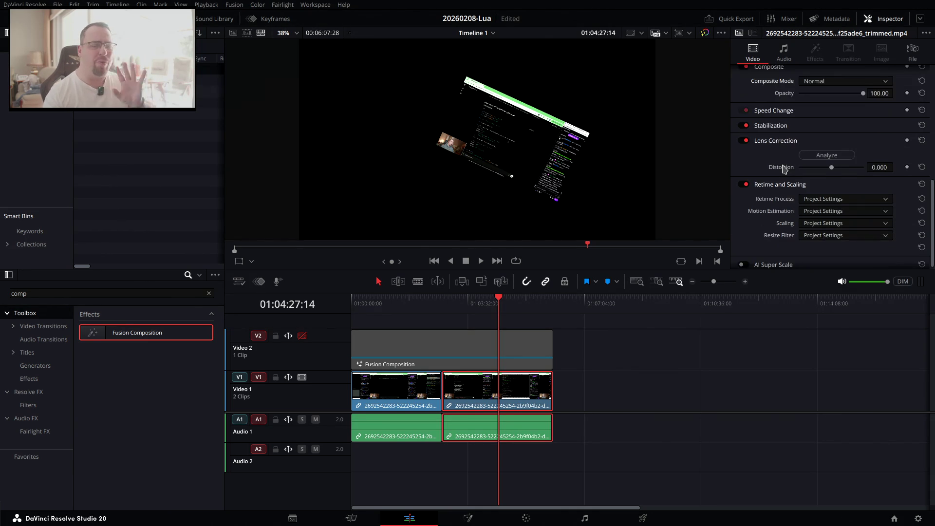
scroll(856, 222, "up", 8)
scroll(856, 215, "up", 8)
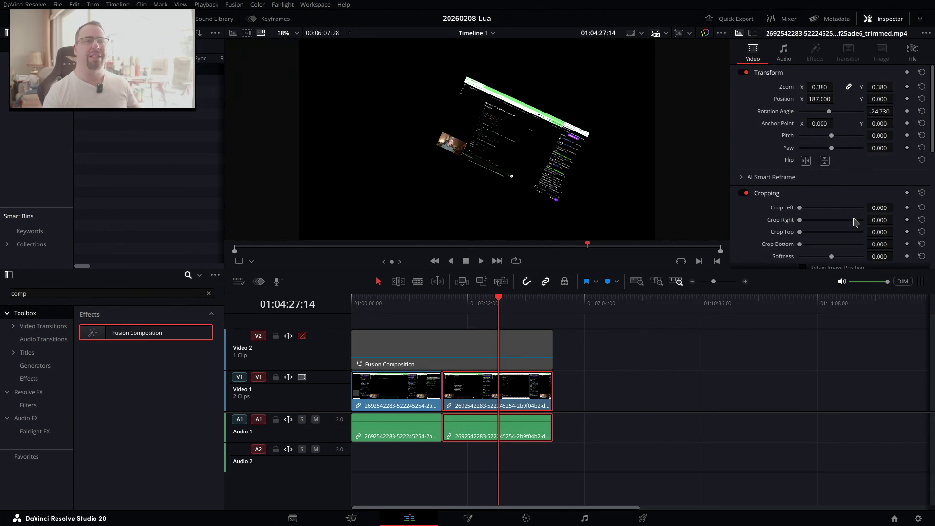
left_click(922, 87)
left_click(921, 72)
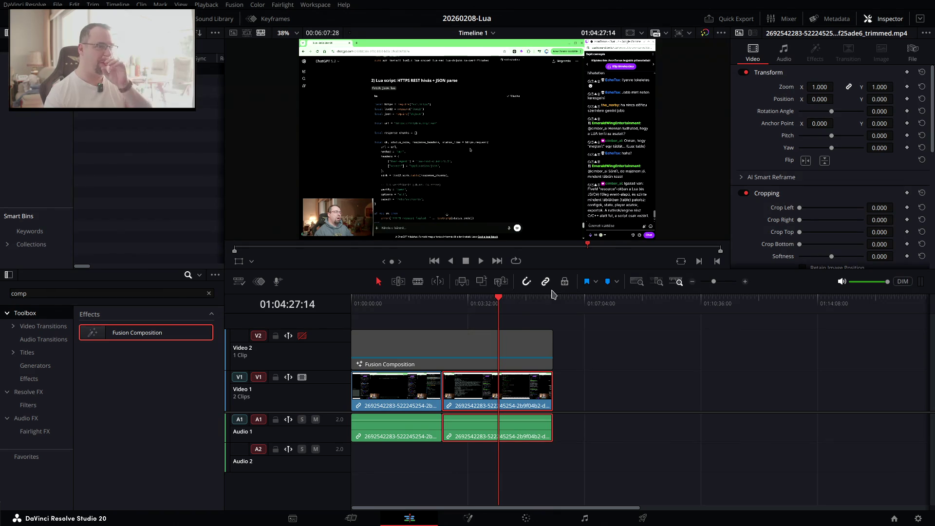
Select the Fusion Composition clip, re-enable its V2 track and open it in Fusion.
left_click(443, 354)
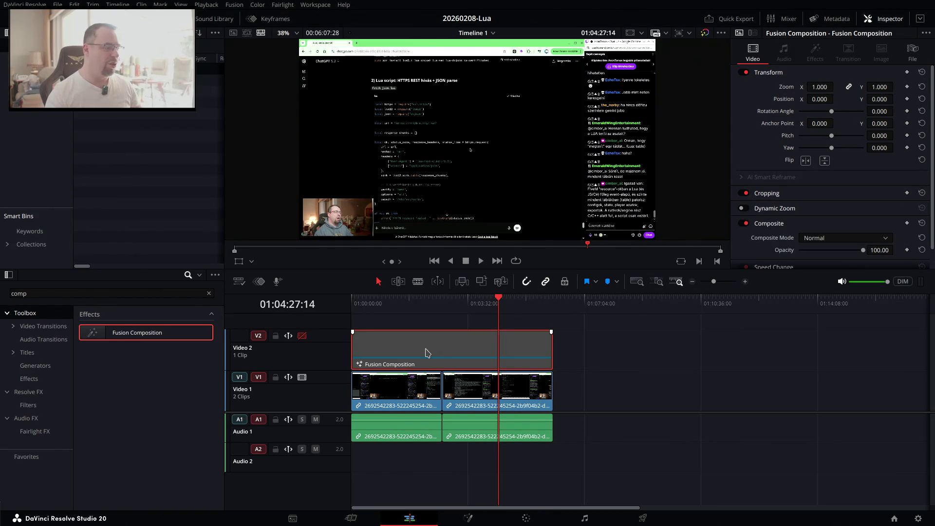
left_click(302, 336)
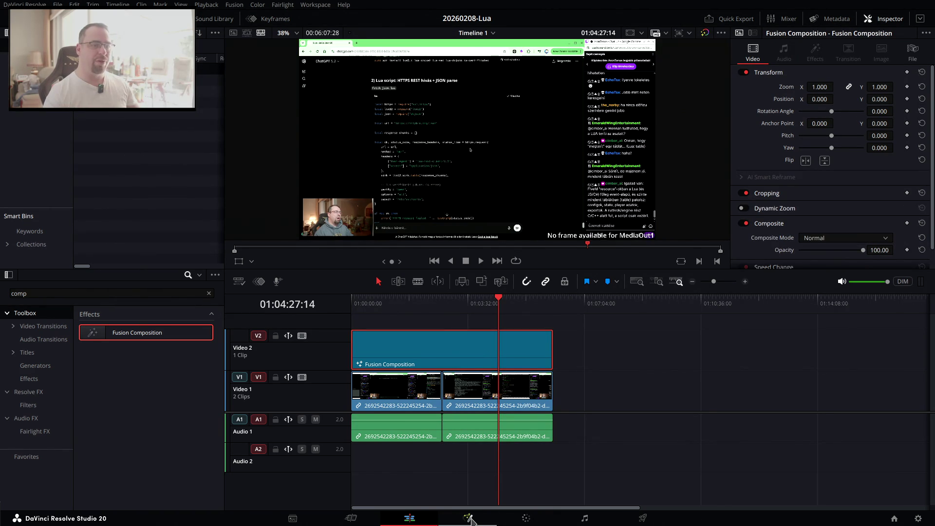
left_click(469, 519)
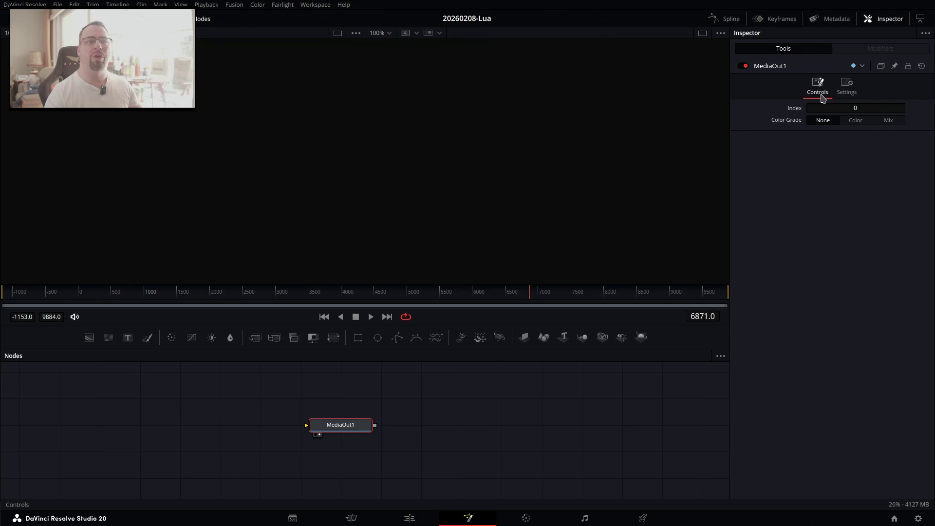
Show MediaOut1's Frame Render Script and Start Render Scripts settings, then switch to ChatGPT.
left_click(838, 85)
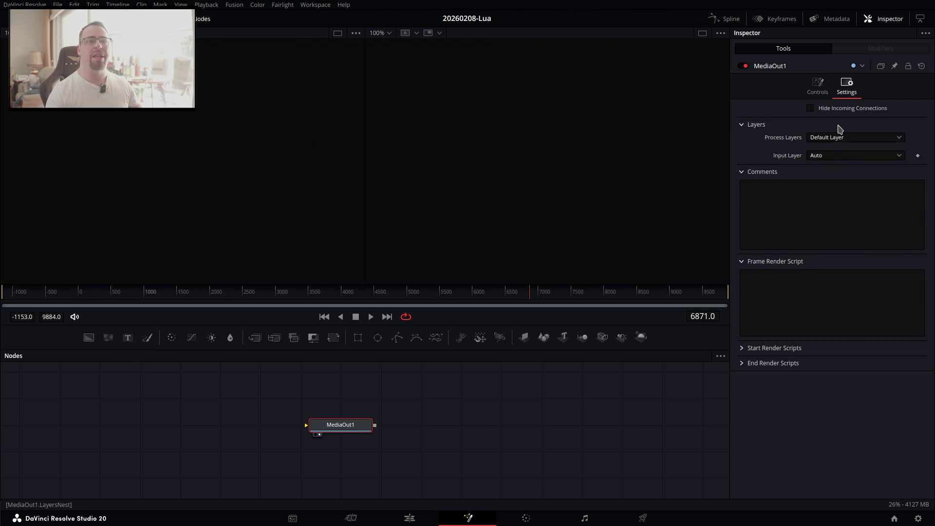
left_click(817, 84)
left_click(847, 86)
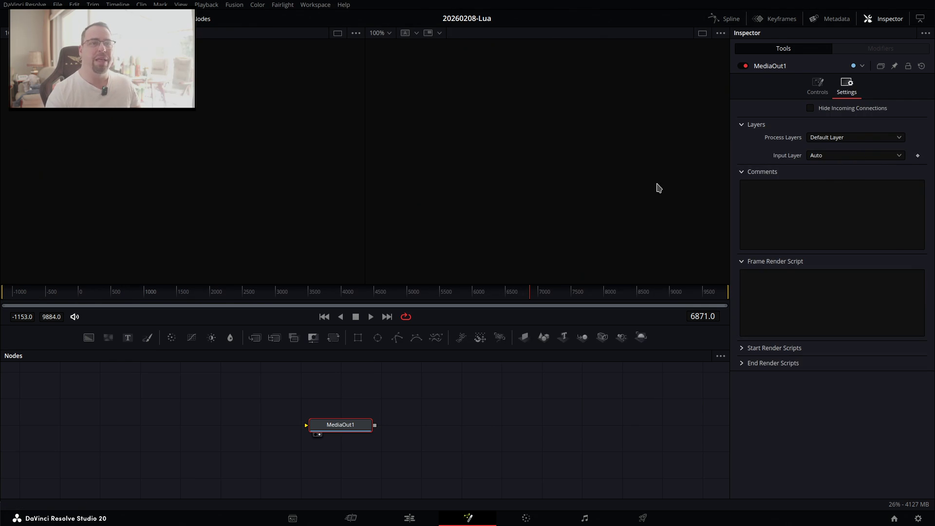
left_click(799, 290)
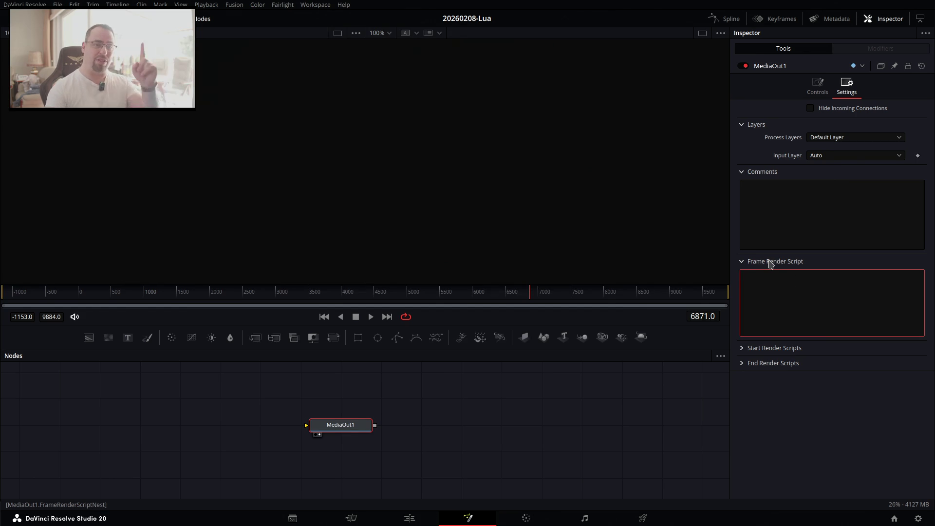
left_click(743, 349)
left_click(741, 349)
left_click(761, 315)
key("alt+Tab")
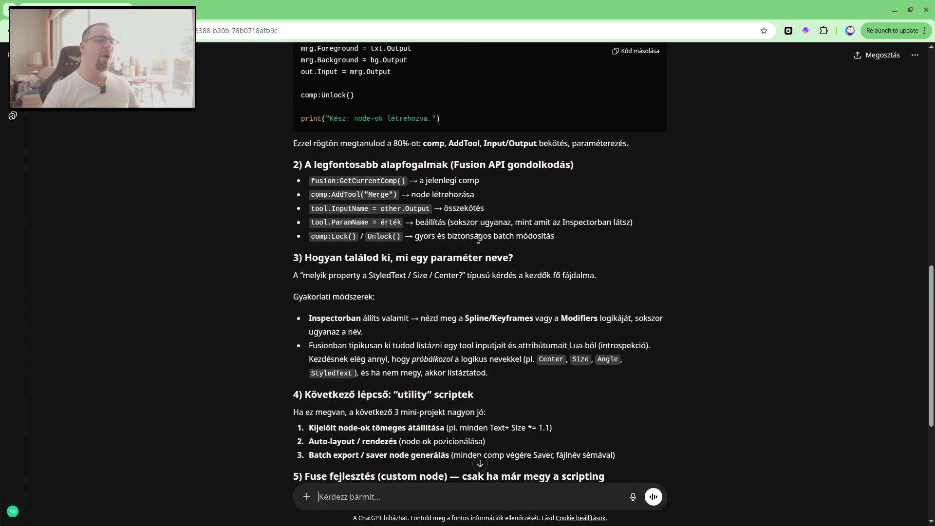
key("alt+Tab")
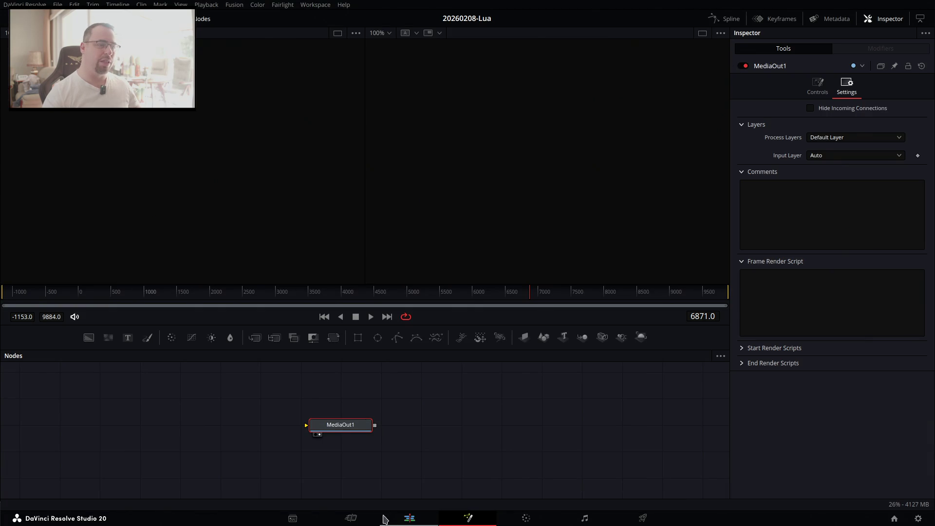
left_click(409, 518)
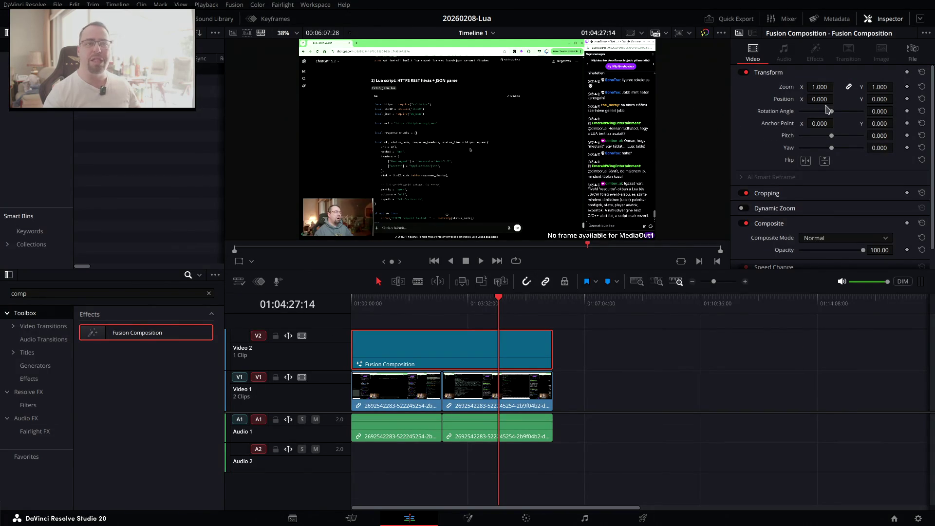
left_click(468, 518)
left_click(744, 202)
left_click(794, 299)
key("alt+Tab")
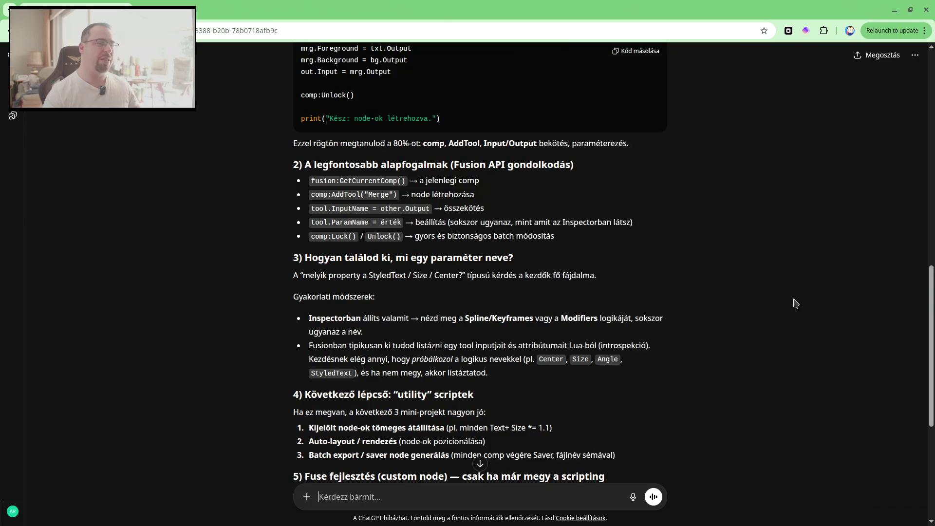
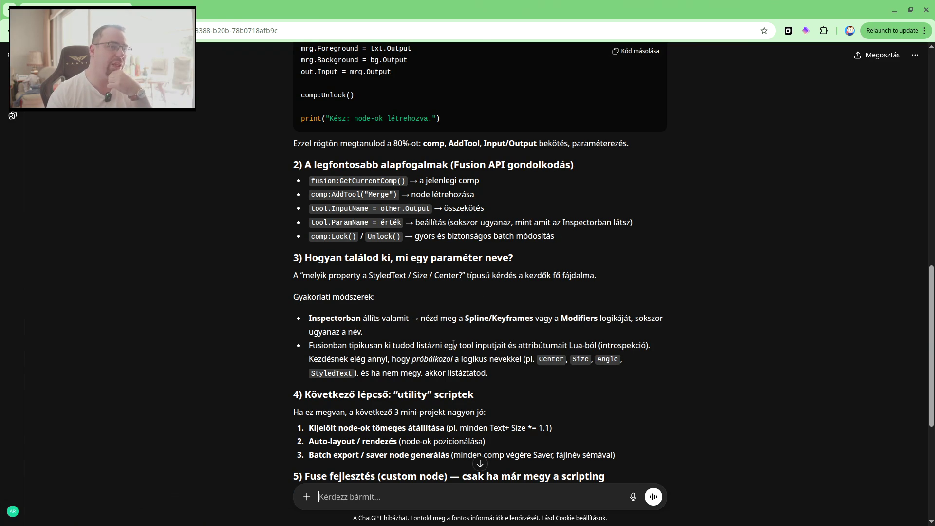
Copy the Lua code block with 'Kód másolása'; it builds Background, Text, Merge and MediaOut nodes.
scroll(454, 344, "down", 1)
scroll(453, 345, "down", 1)
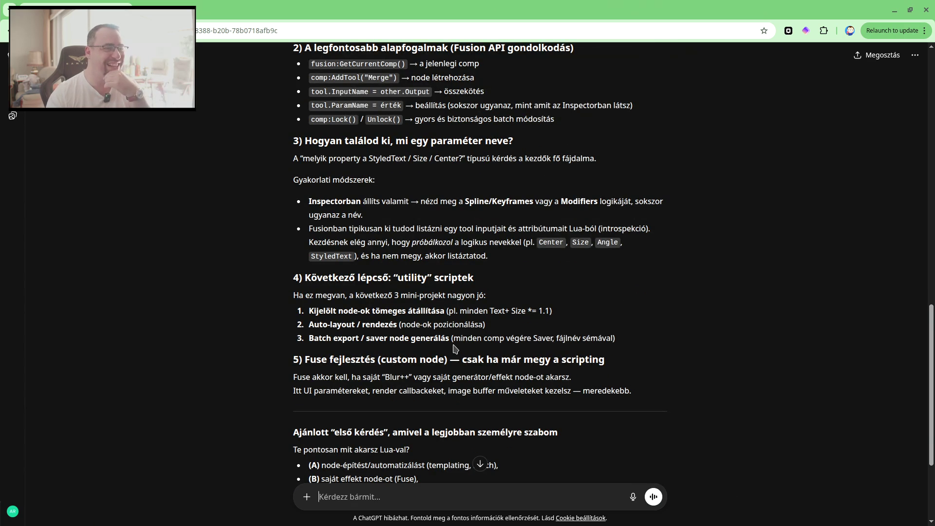
scroll(513, 376, "down", 1)
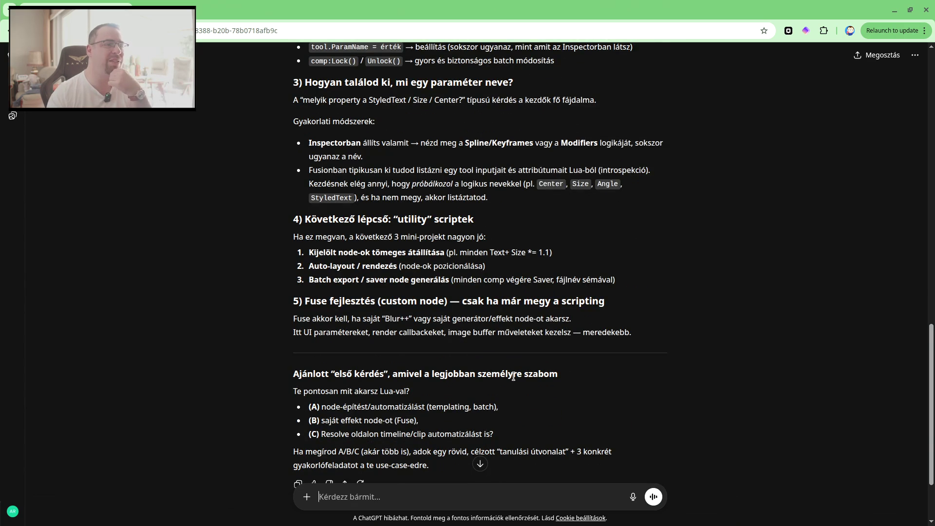
scroll(513, 378, "down", 1)
scroll(515, 380, "down", 1)
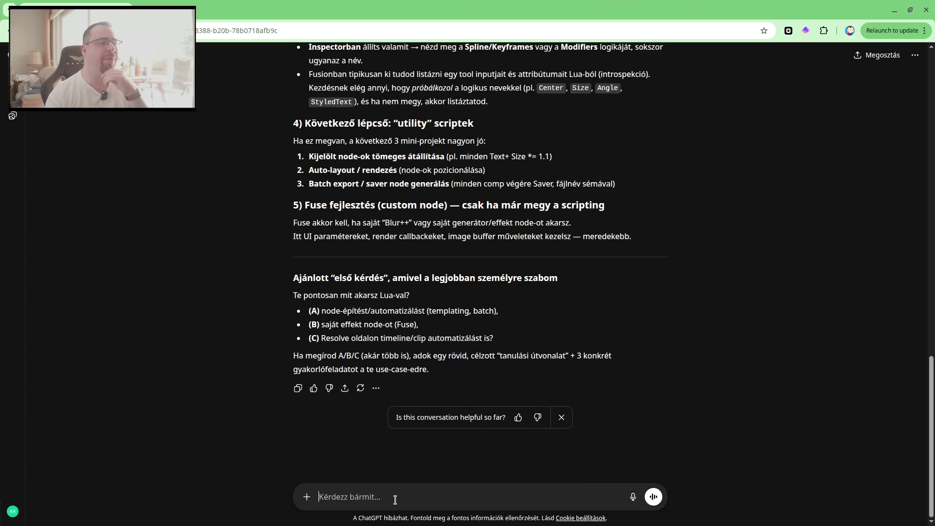
type("első kérdés")
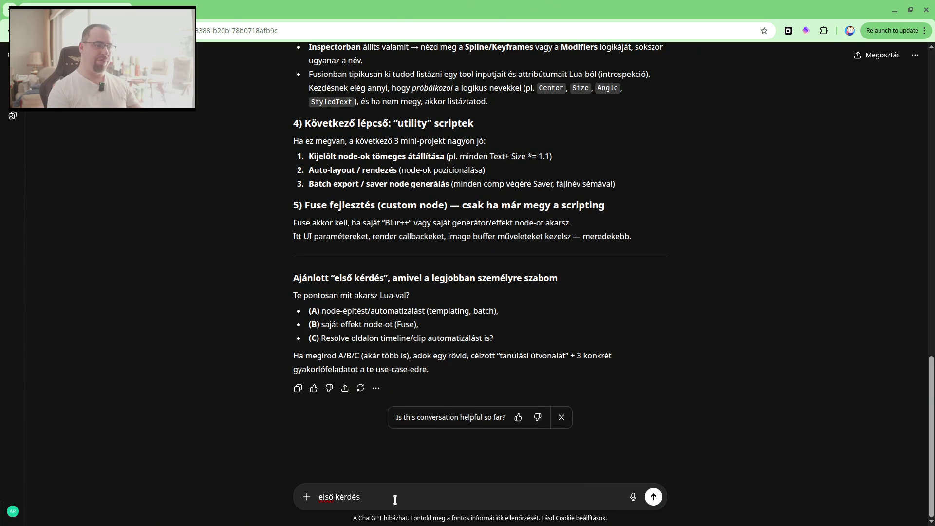
type("bva k")
type(" berakn")
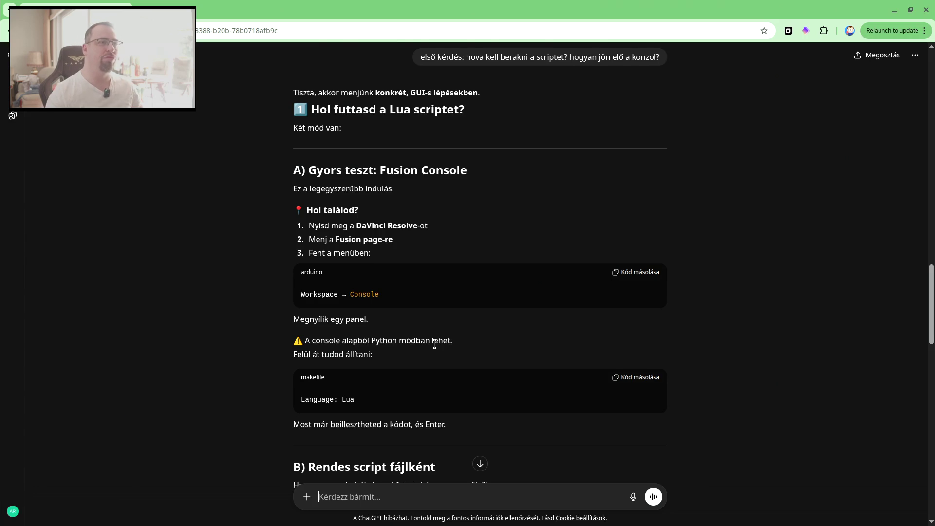
scroll(435, 344, "up", 8)
scroll(438, 341, "up", 7)
scroll(448, 336, "up", 8)
scroll(460, 329, "down", 2)
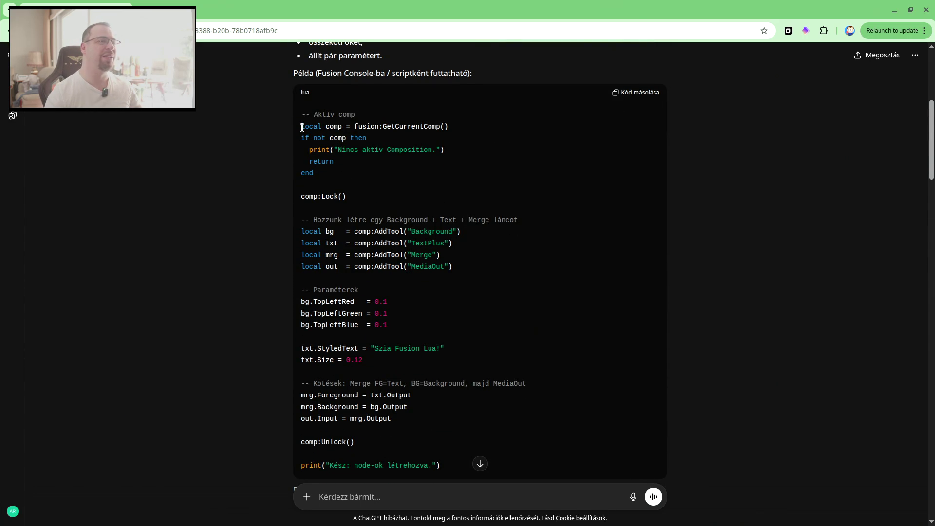
left_click(637, 92)
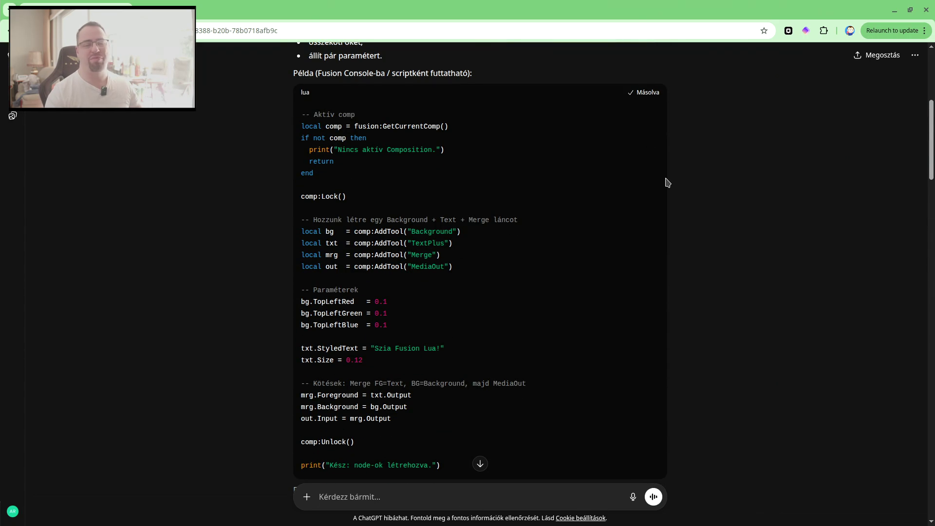
Run the pasted Lua script in the Fusion Console to create Background1, Text1, Merge1 and MediaOut2.
key("alt+Tab")
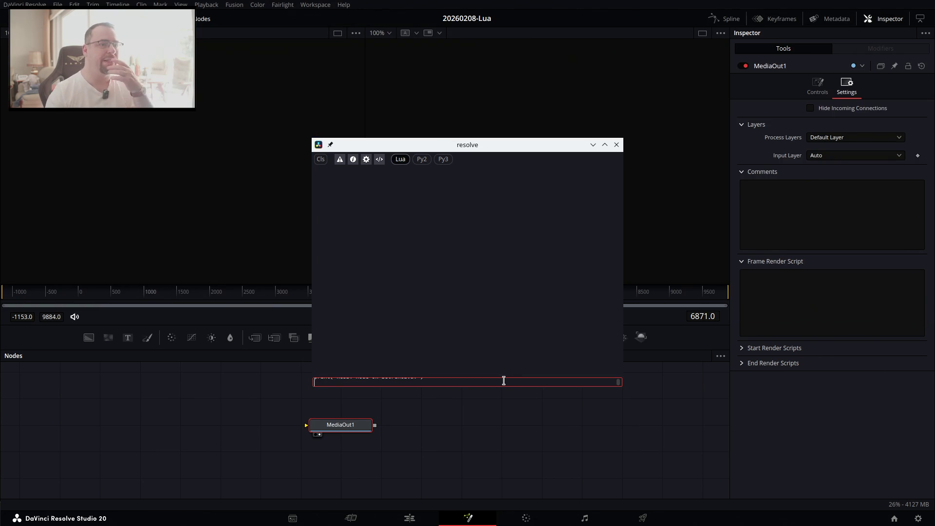
key("Return")
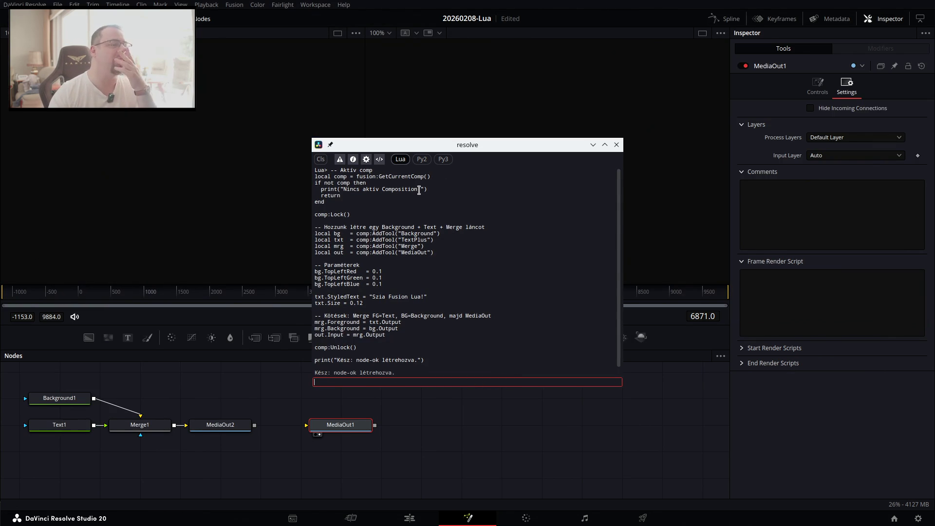
left_click(408, 192)
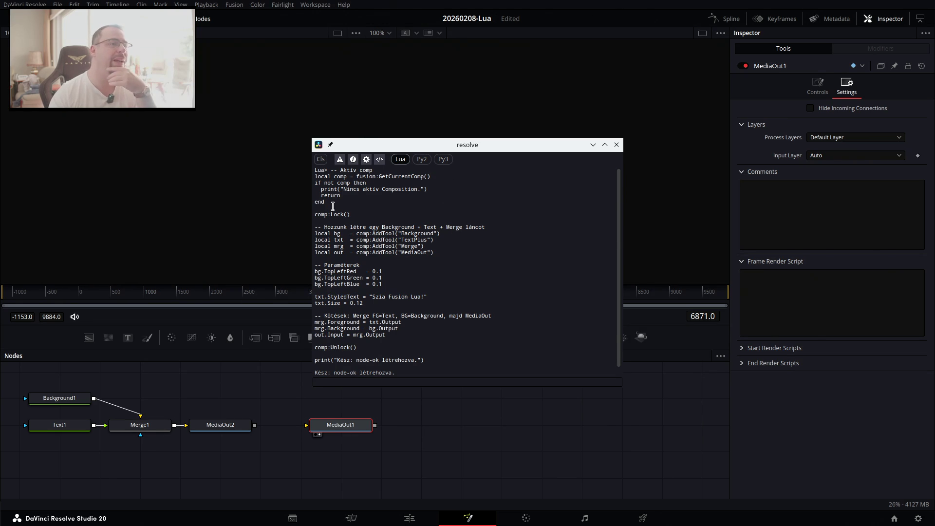
double_click(336, 215)
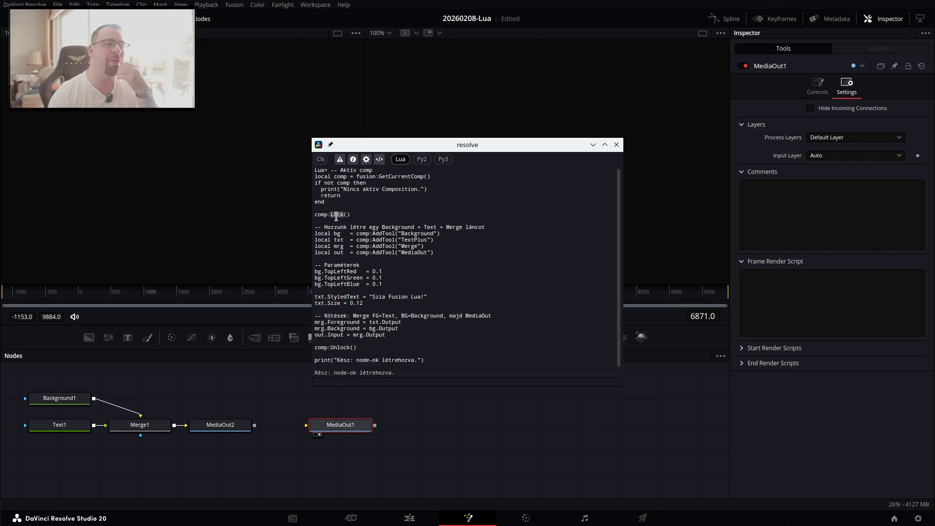
Save the project and check Text1 reads 'Szia Fusion Lua!' at size 0.12.
key("ctrl+s")
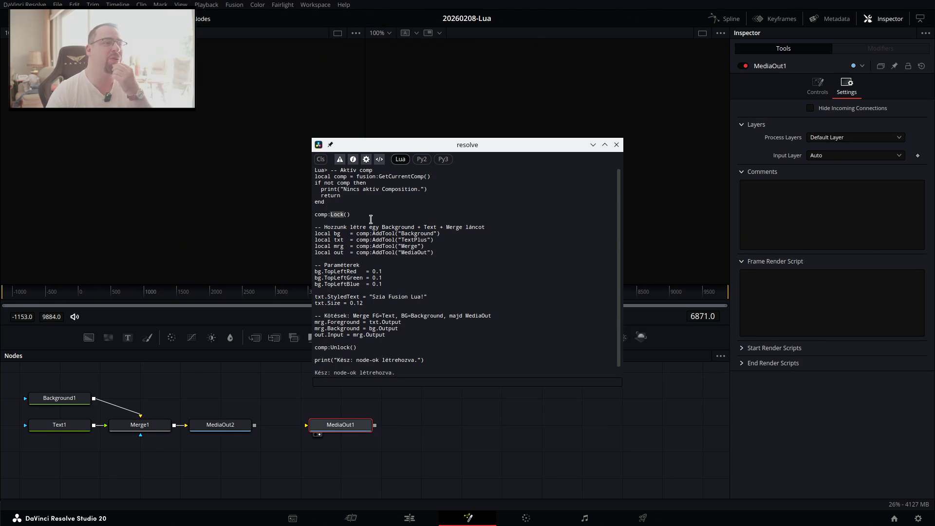
double_click(374, 233)
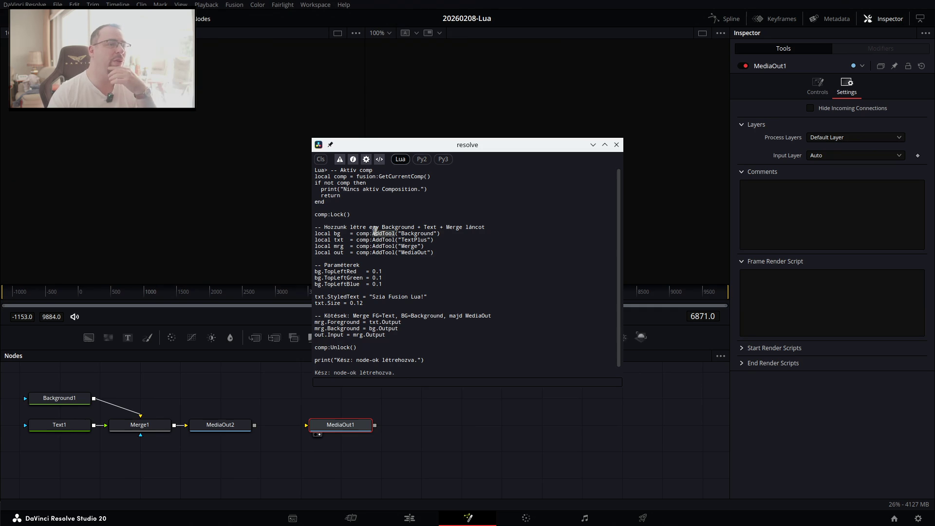
left_click(371, 232)
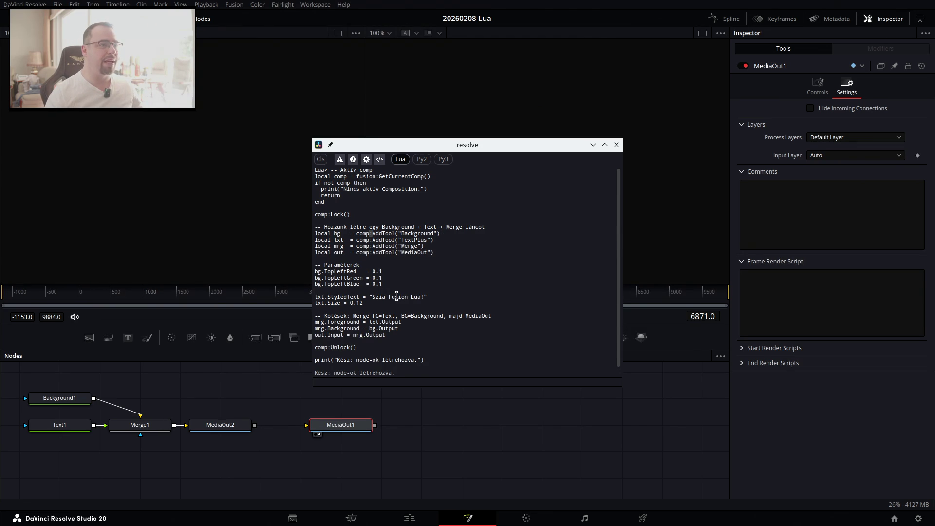
left_click(57, 427)
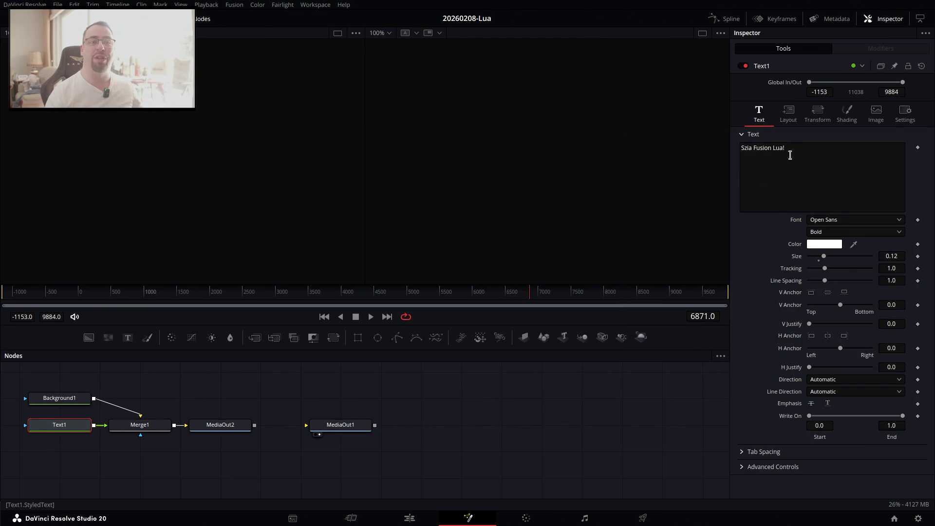
Compare the Text1 and Background1 Inspector values against the script.
key("alt+Tab")
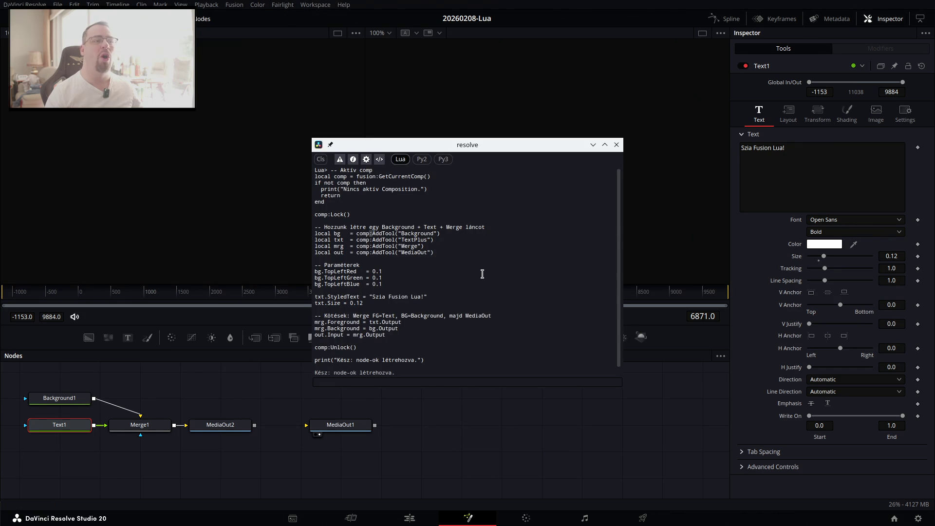
scroll(485, 277, "down", 1)
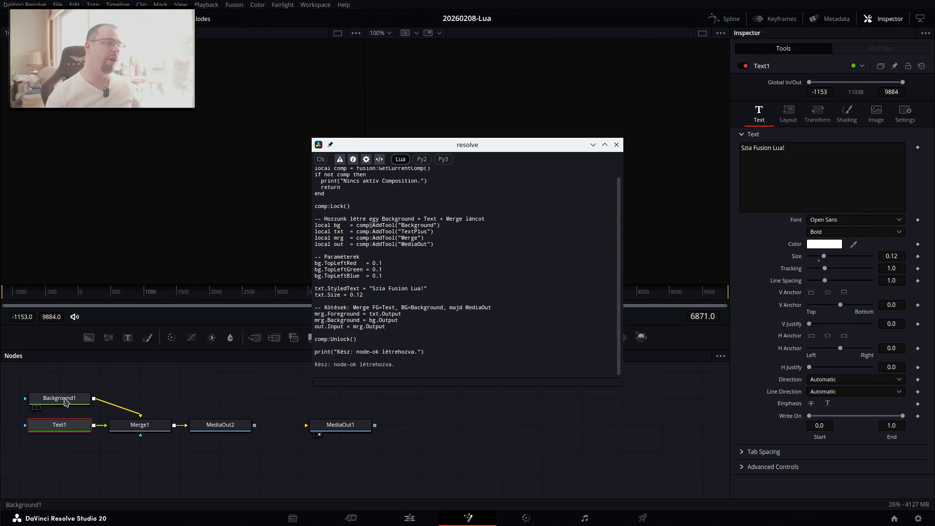
left_click(73, 406)
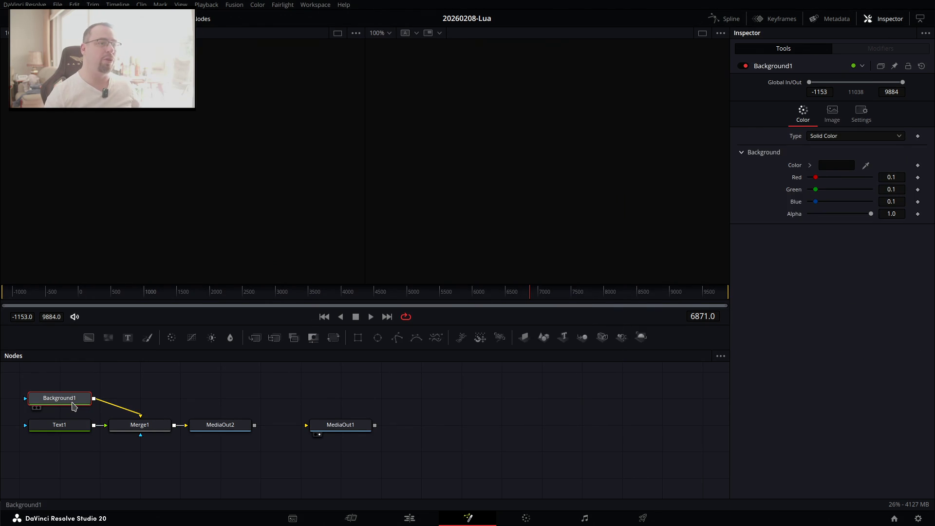
key("alt+Tab")
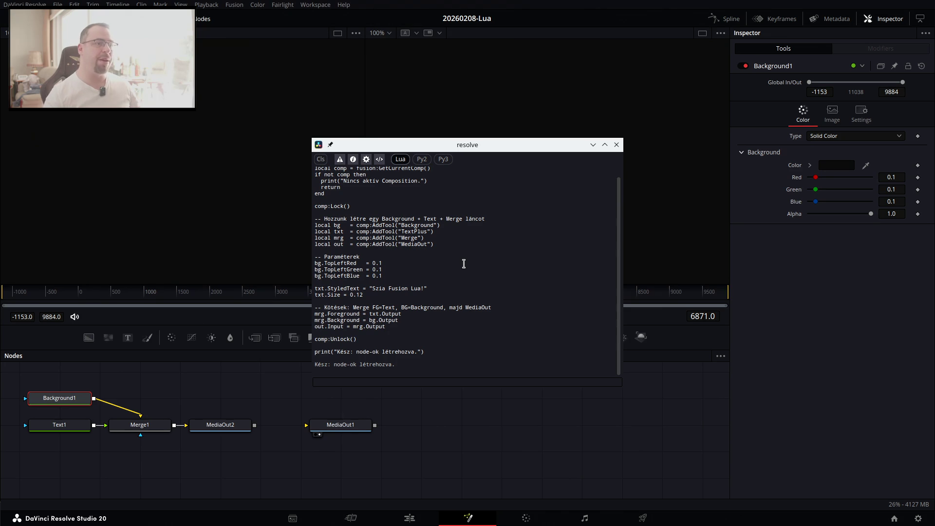
Review Merge1's Merge, Channels and Settings tabs and MediaOut2, then close the Lua console.
left_click(121, 426)
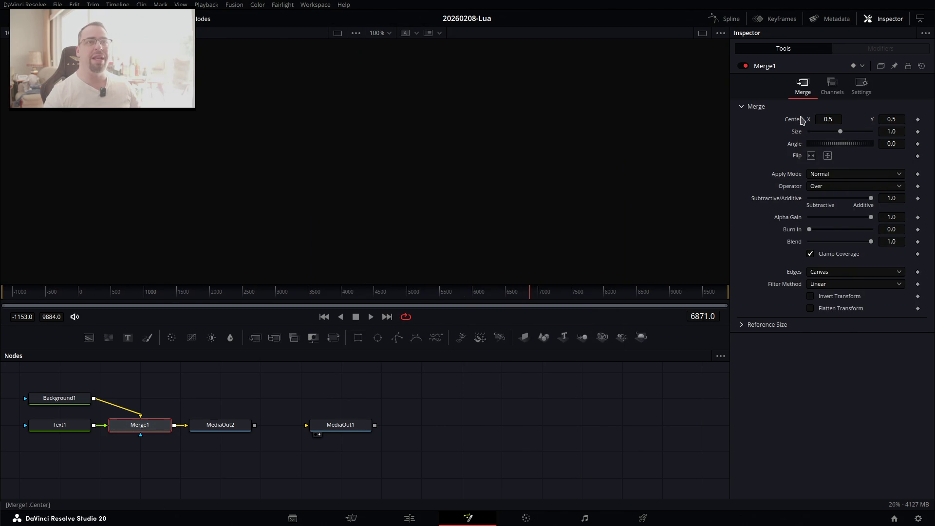
left_click(838, 96)
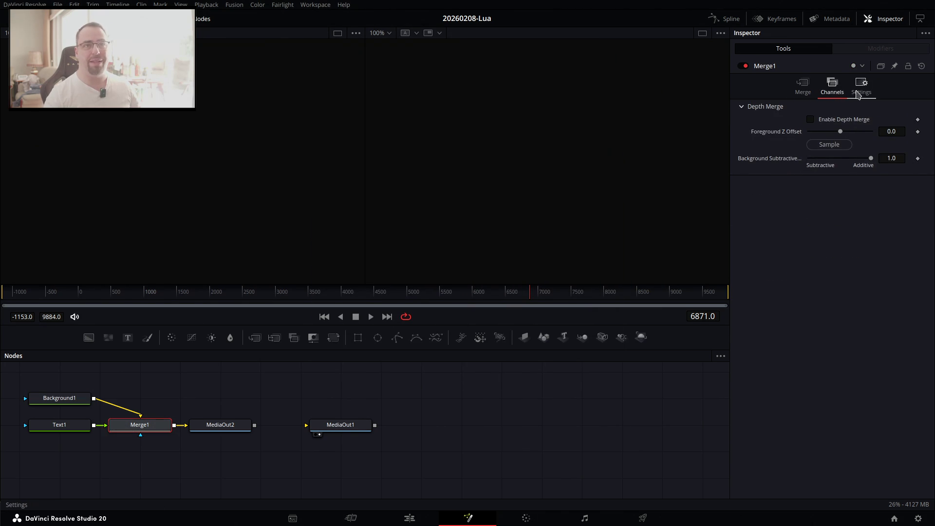
left_click(861, 87)
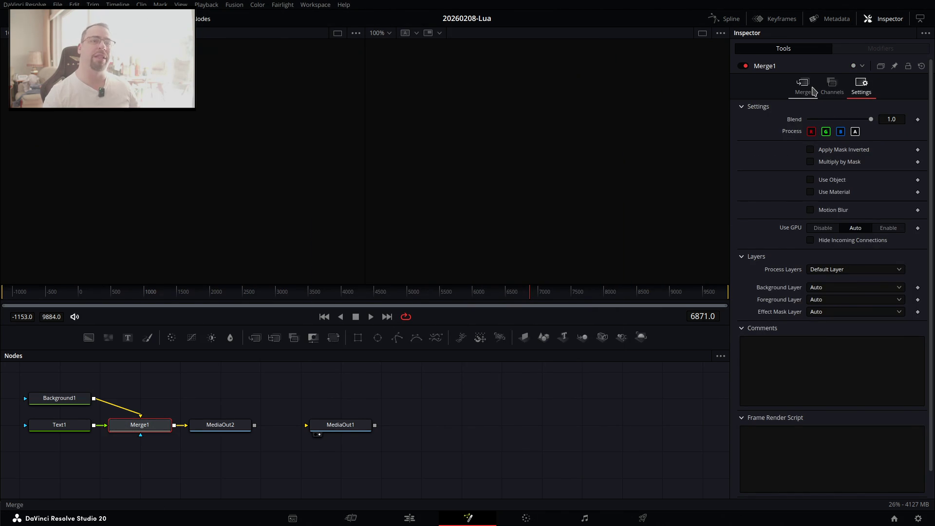
left_click(811, 90)
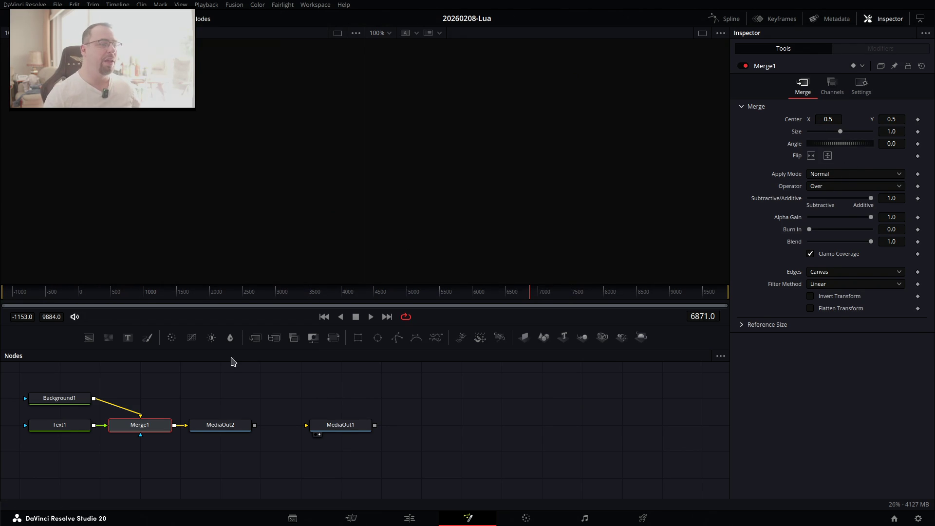
left_click(211, 425)
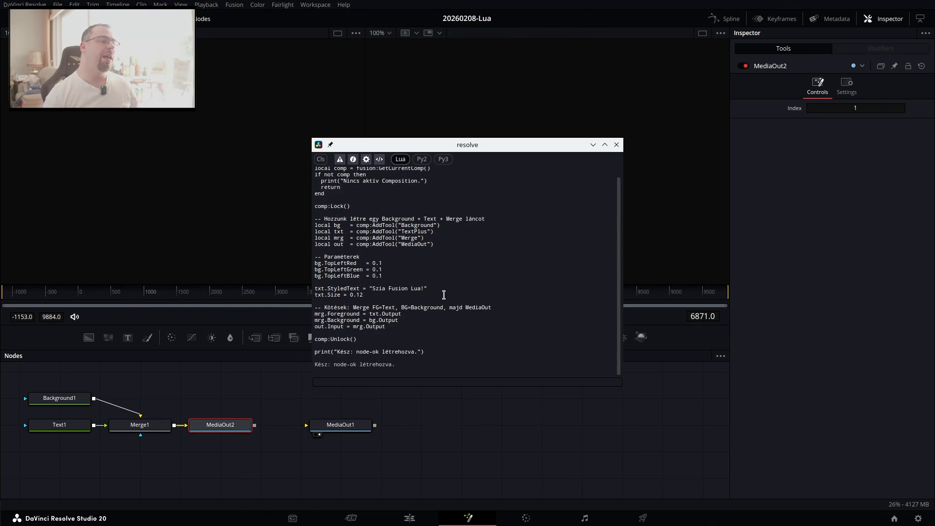
key("ctrl+shift+0")
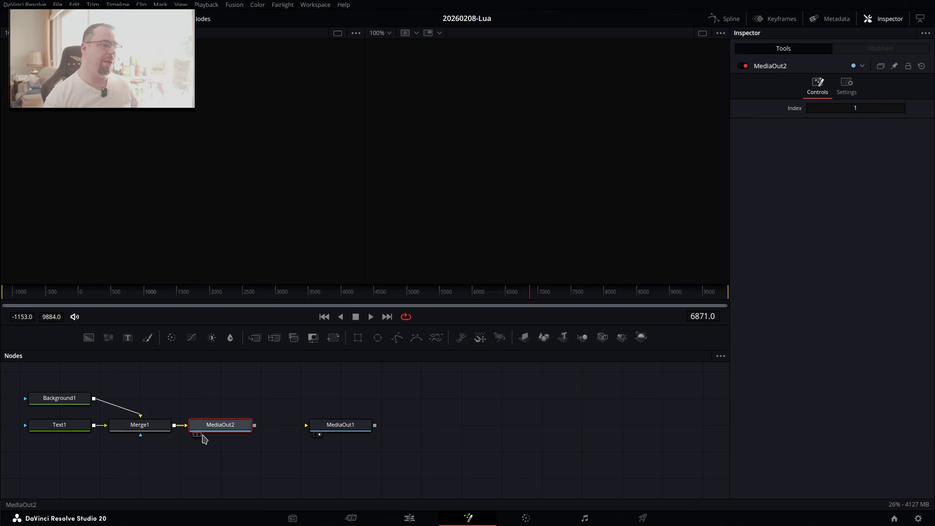
Load MediaOut2's output in the viewer and delete the leftover MediaOut1 node.
left_click(199, 434)
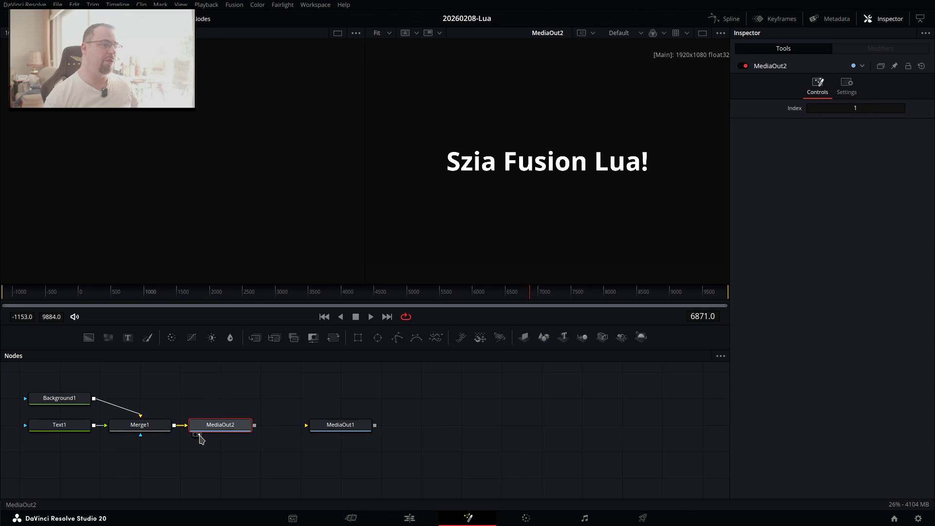
left_click(358, 431)
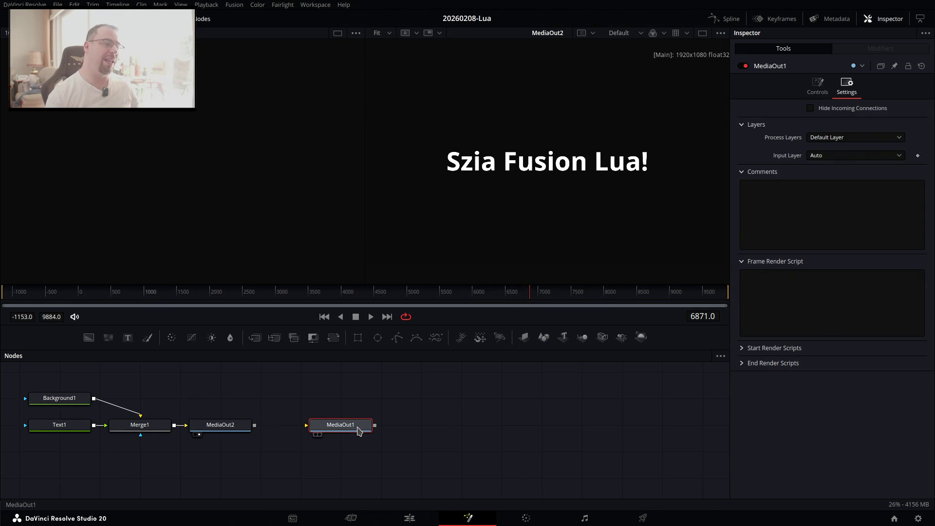
key("Delete")
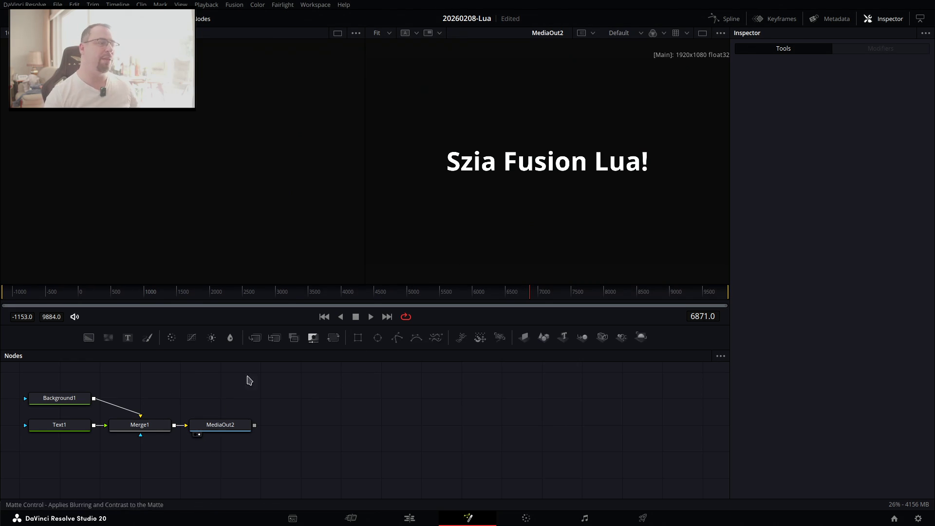
left_click(82, 398)
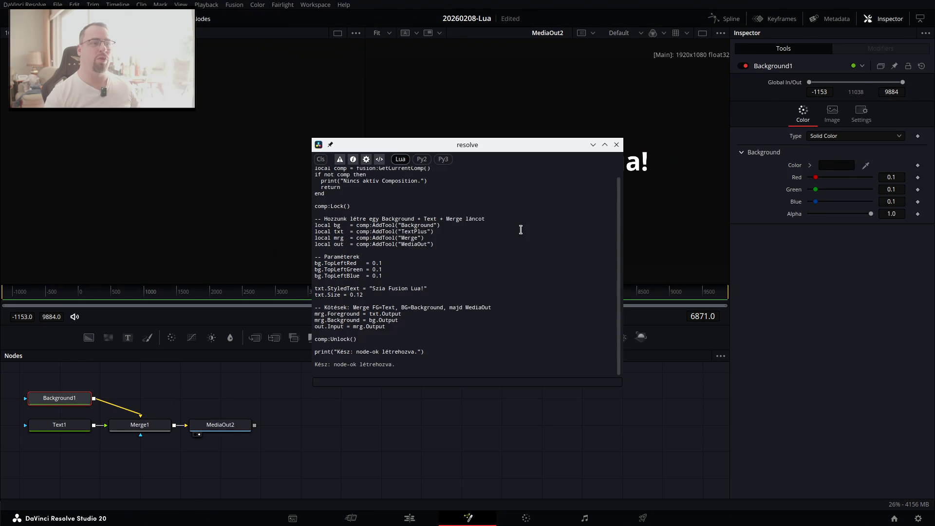
left_click(616, 145)
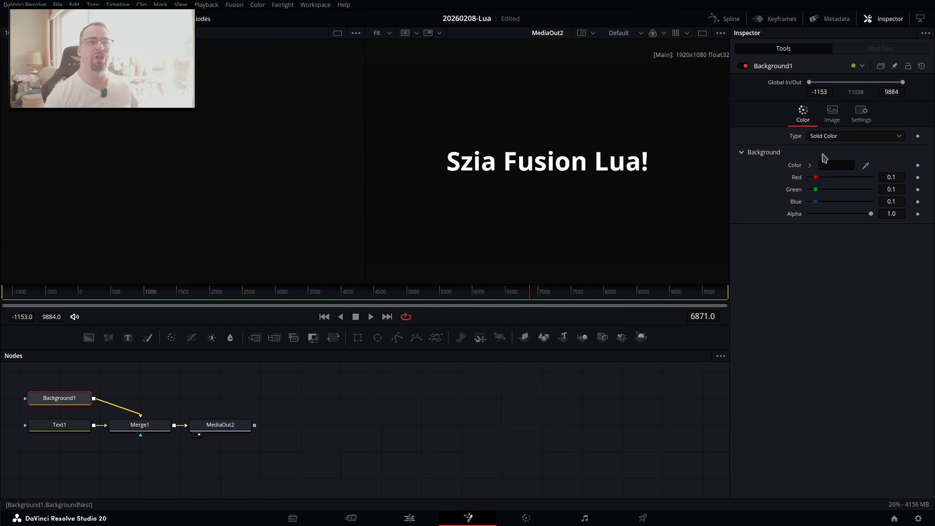
mouse_move(816, 179)
left_mouse_down()
mouse_move(846, 178)
mouse_move(809, 177)
left_mouse_up()
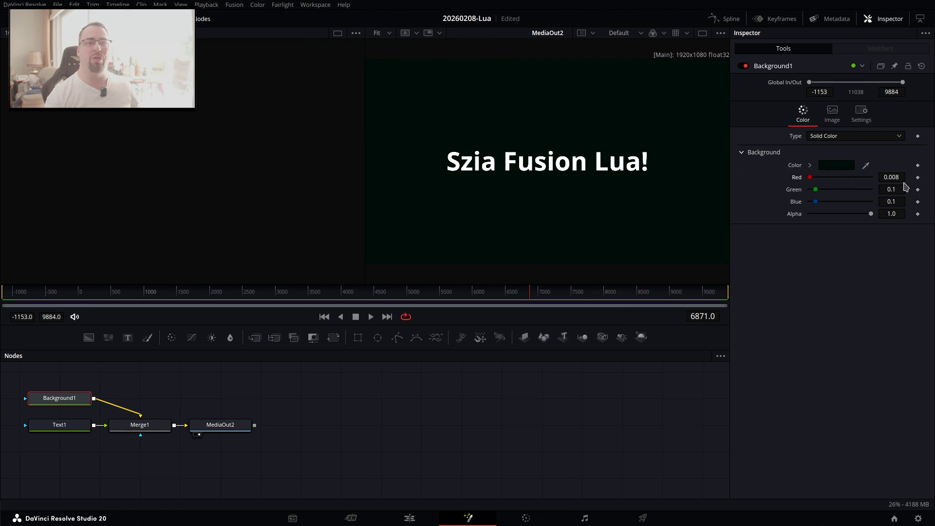
key("ctrl+z")
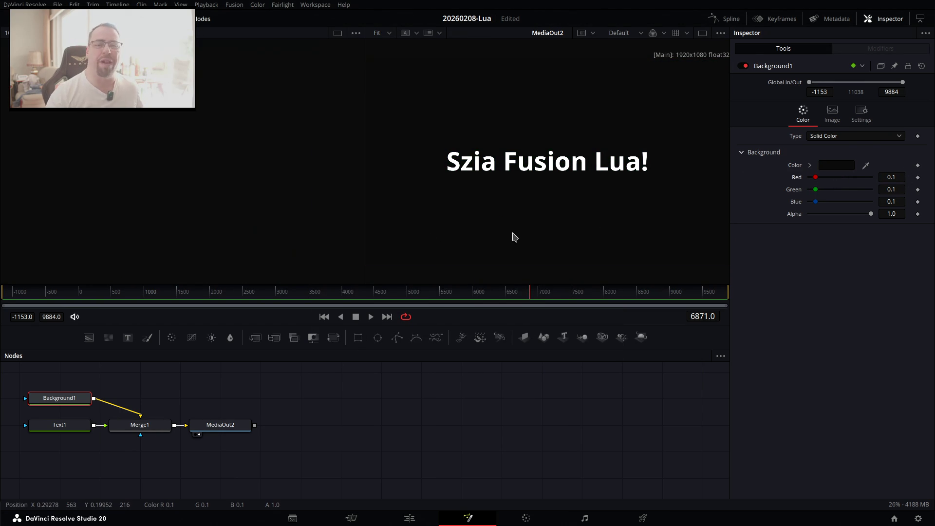
left_click(52, 427)
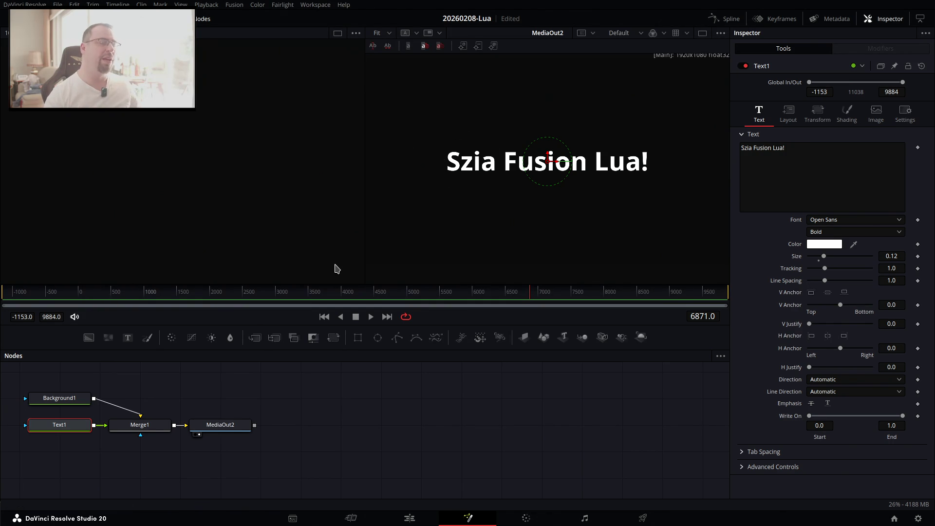
left_click(131, 430)
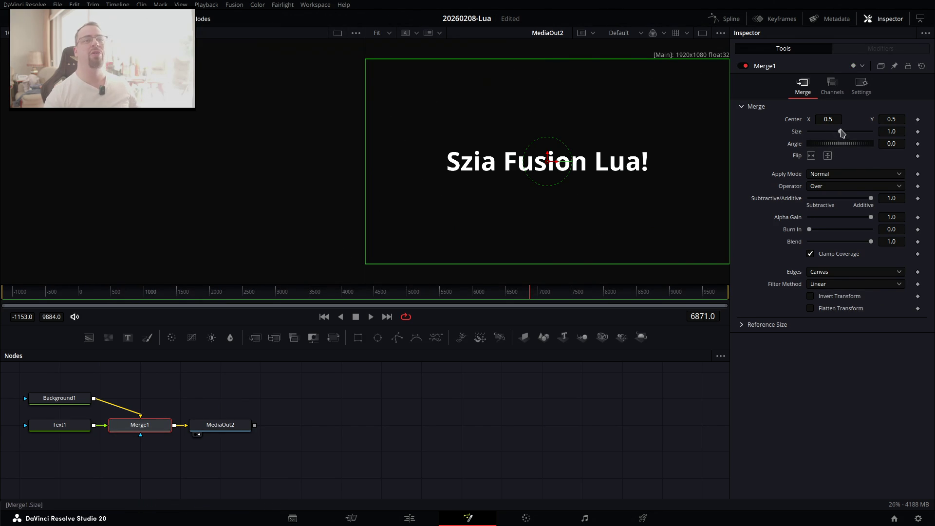
mouse_move(827, 121)
left_mouse_down()
mouse_move(847, 121)
mouse_move(823, 119)
left_mouse_up()
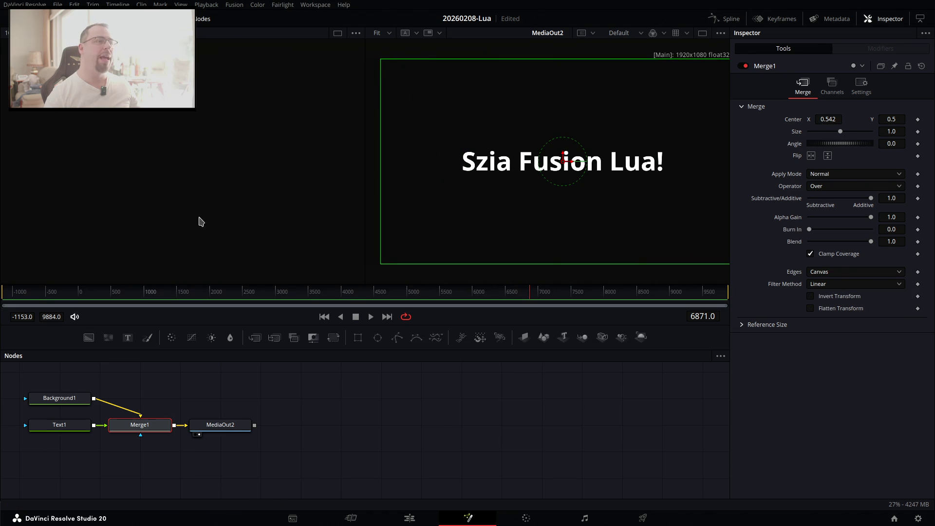
key("ctrl+z")
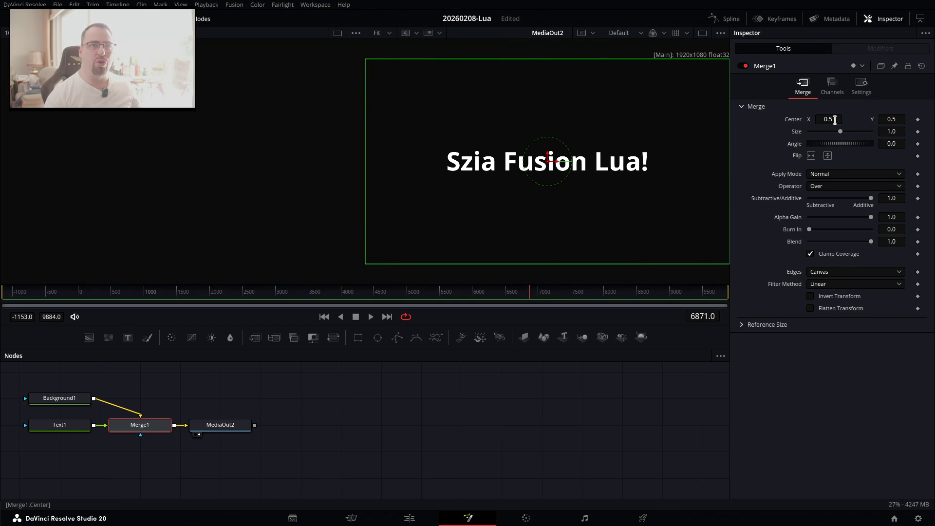
left_click_drag(840, 135, 851, 147)
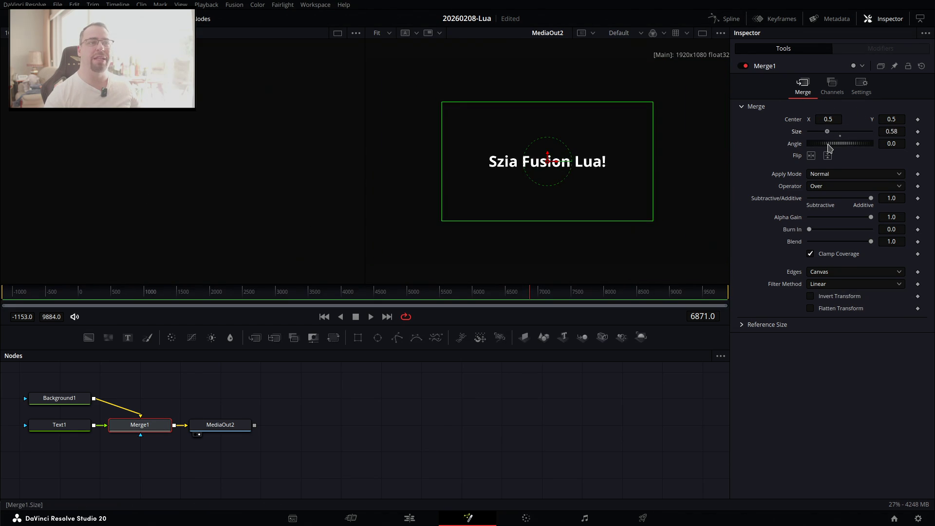
left_click_drag(851, 148, 844, 139)
key("ctrl+z")
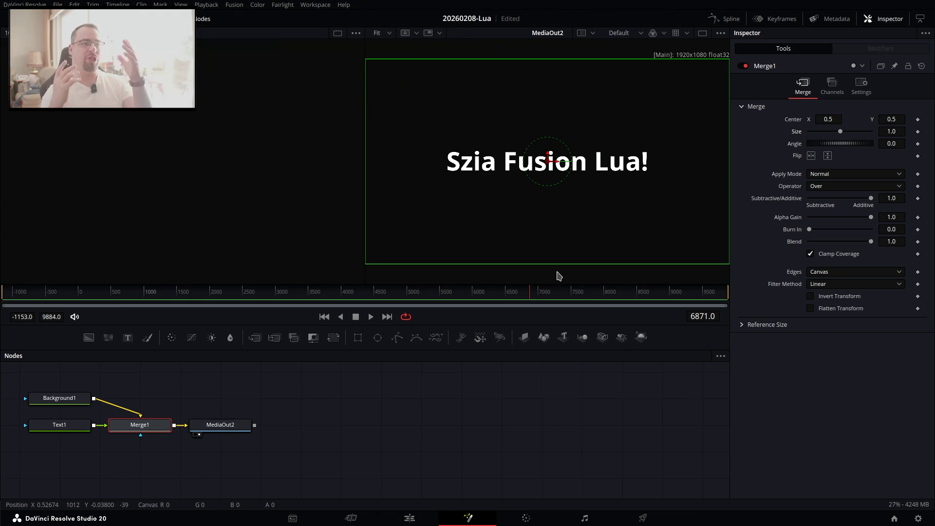
left_click(409, 518)
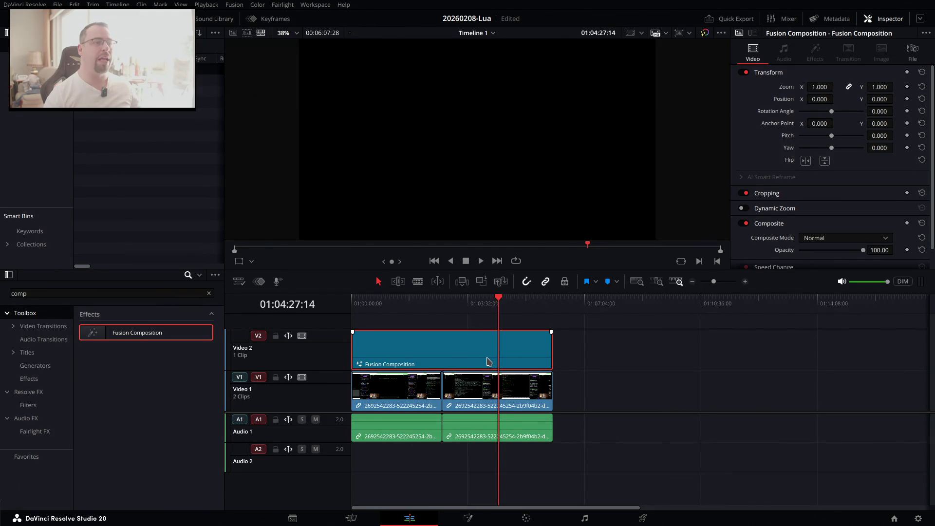
Preview the composition on the timeline and review MediaOut2's settings on the Fusion page.
left_click_drag(450, 305, 412, 309)
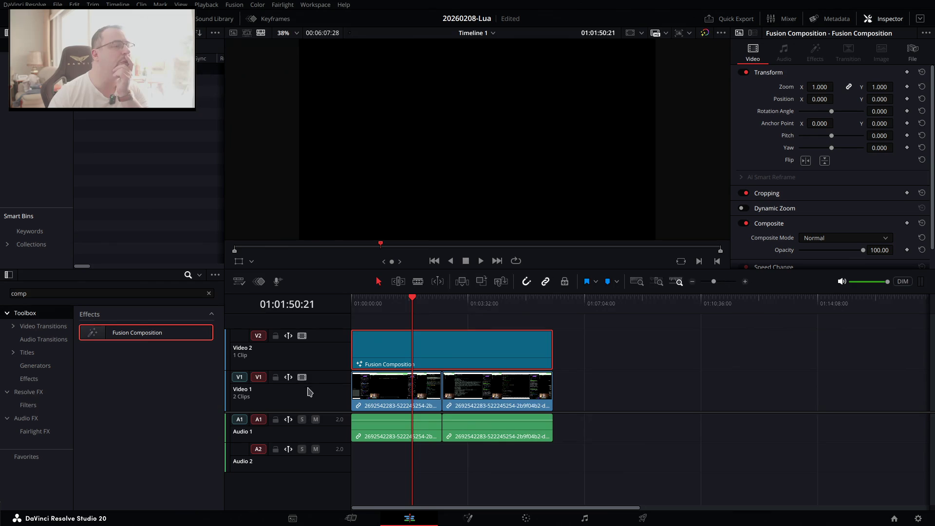
left_click(302, 378)
left_click(303, 378)
left_click_drag(411, 502, 474, 508)
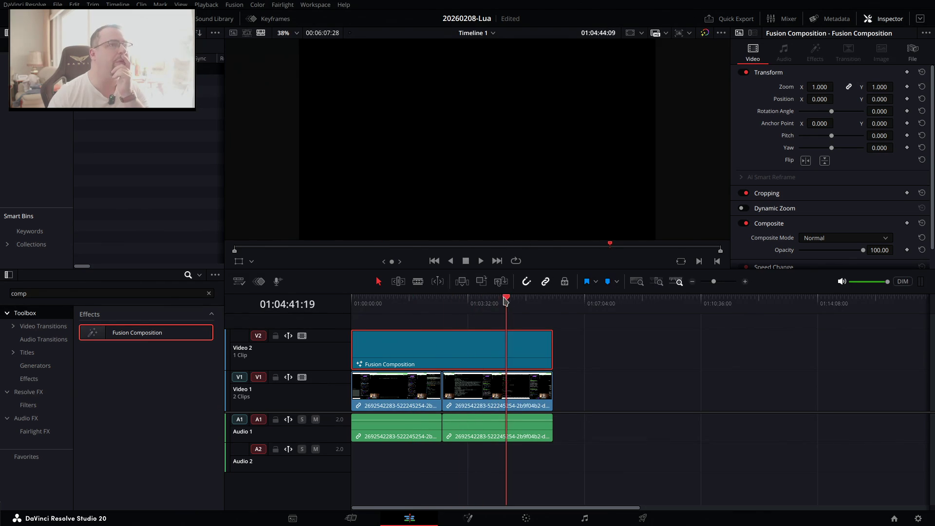
left_click(469, 517)
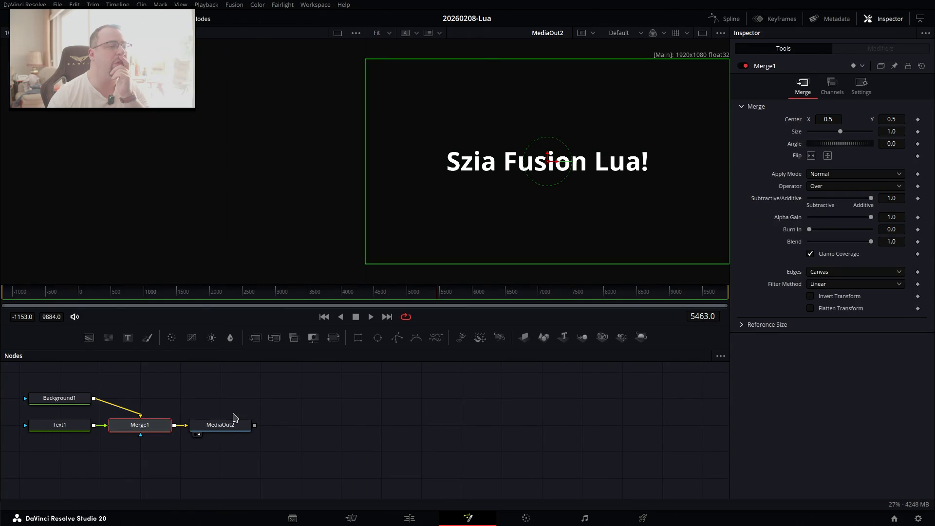
left_click(227, 429)
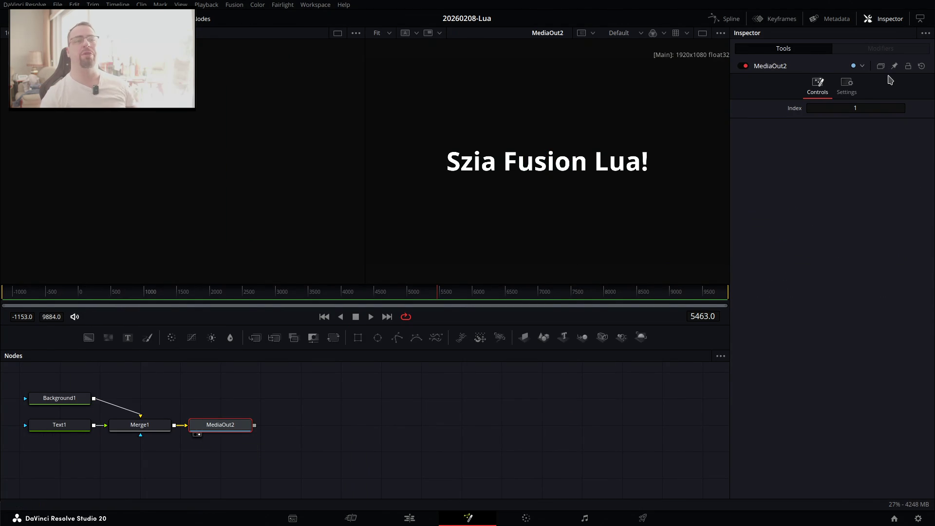
left_click(846, 85)
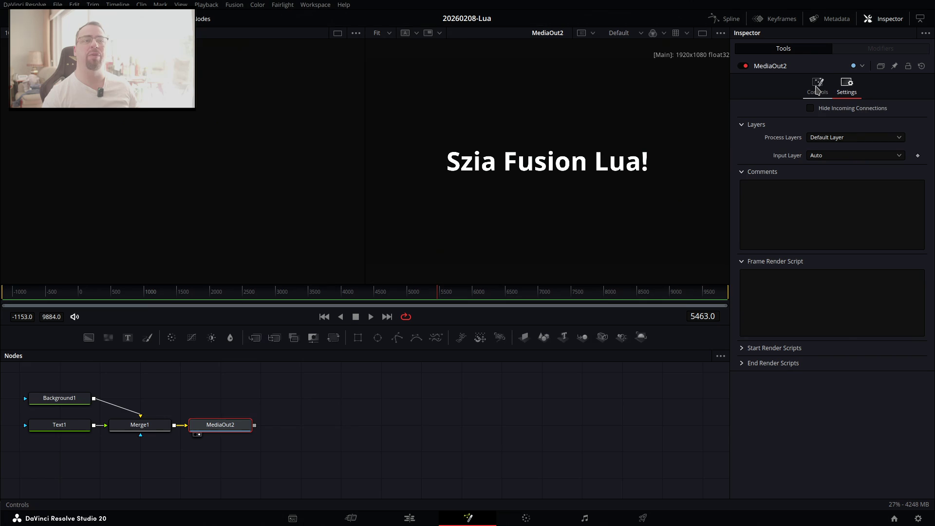
left_click(817, 90)
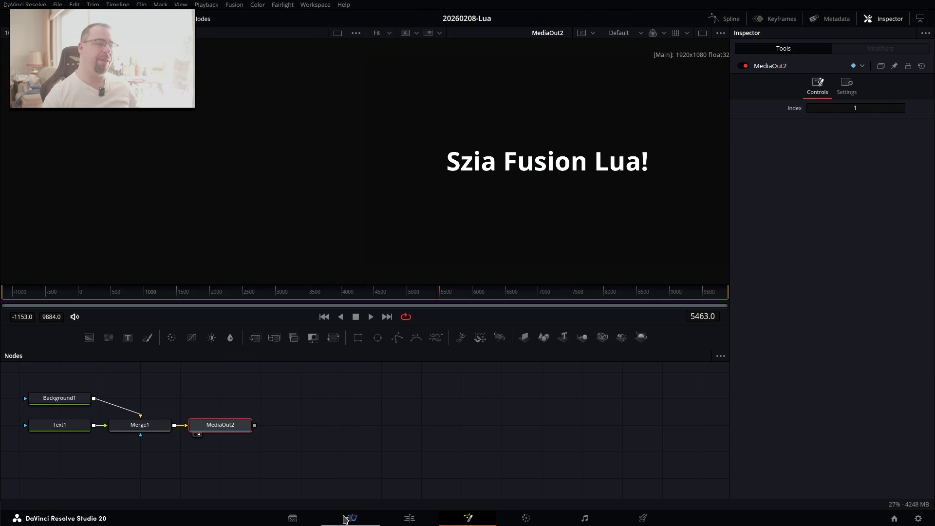
Delete the recorded V1/A1 clips and move the Fusion Composition clip down to Video 1.
left_click(410, 517)
left_click_drag(606, 397, 392, 438)
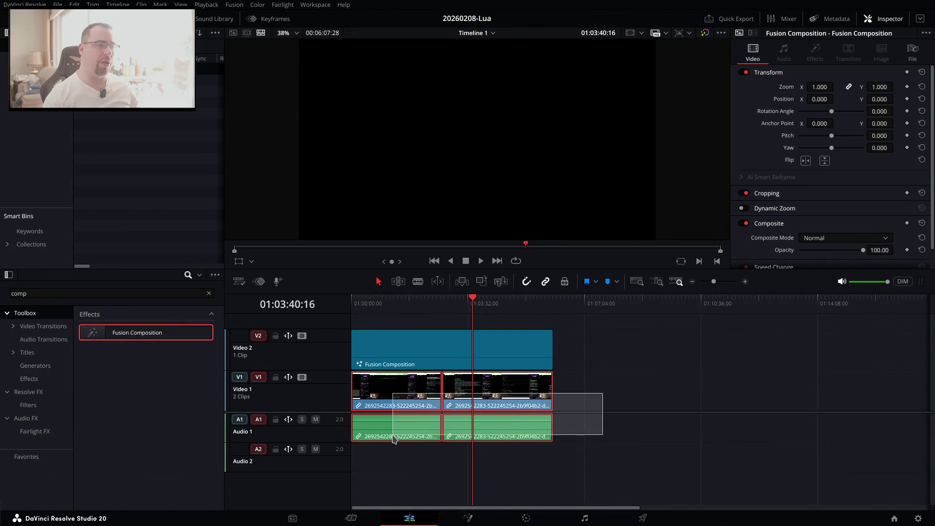
key("Delete")
left_click(415, 358)
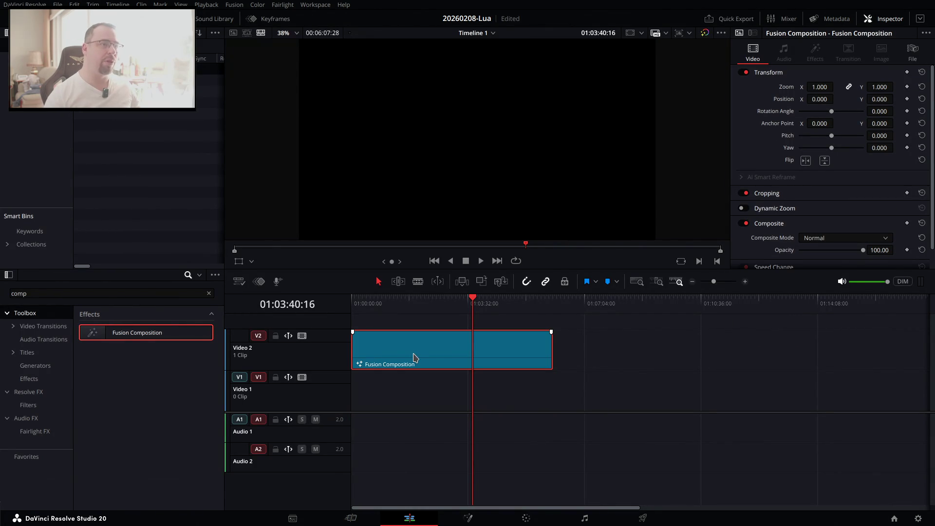
left_click_drag(415, 352, 423, 385)
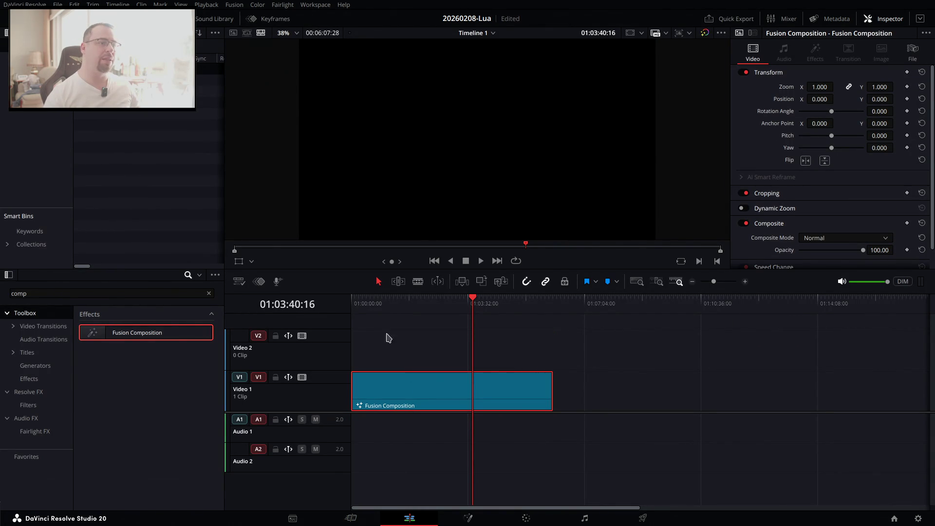
Scrub the Fusion Composition clip from start to end before returning to ChatGPT.
left_click_drag(362, 305, 345, 309)
left_click_drag(485, 304, 548, 308)
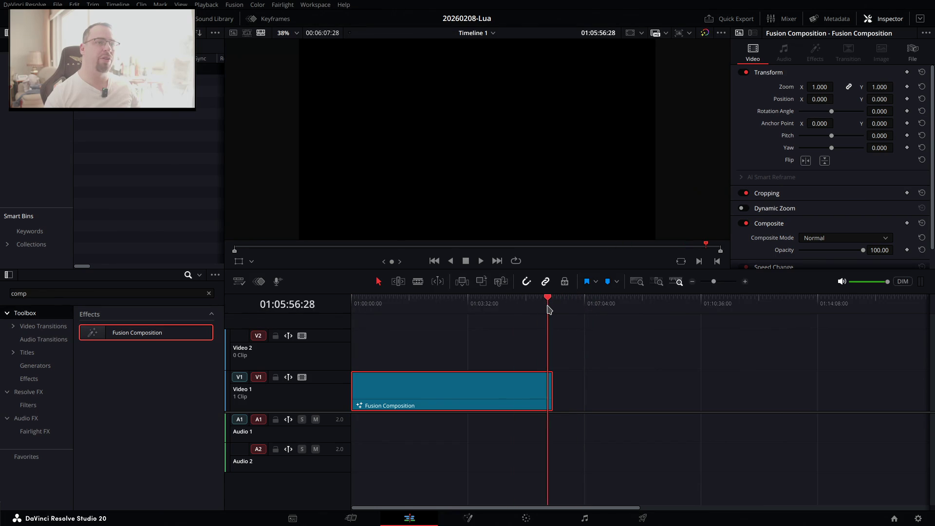
key("End")
key("Home")
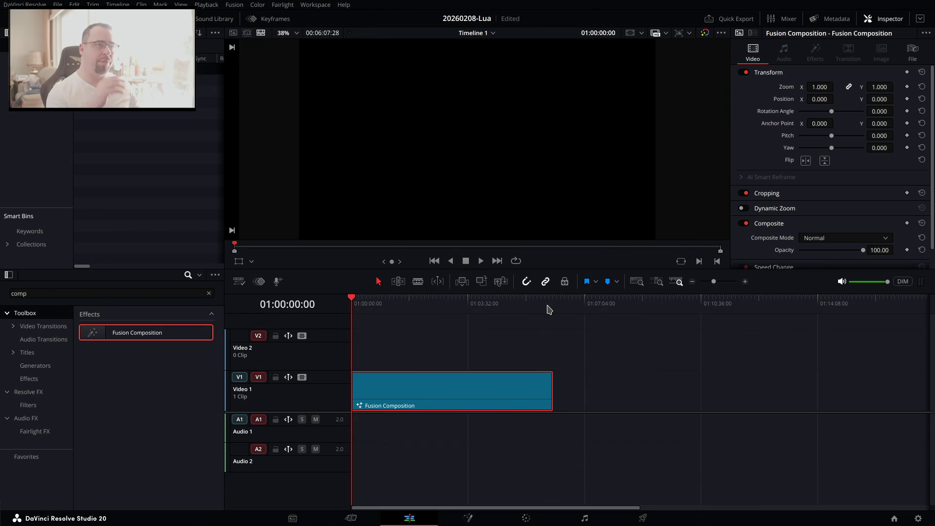
key("alt+Tab")
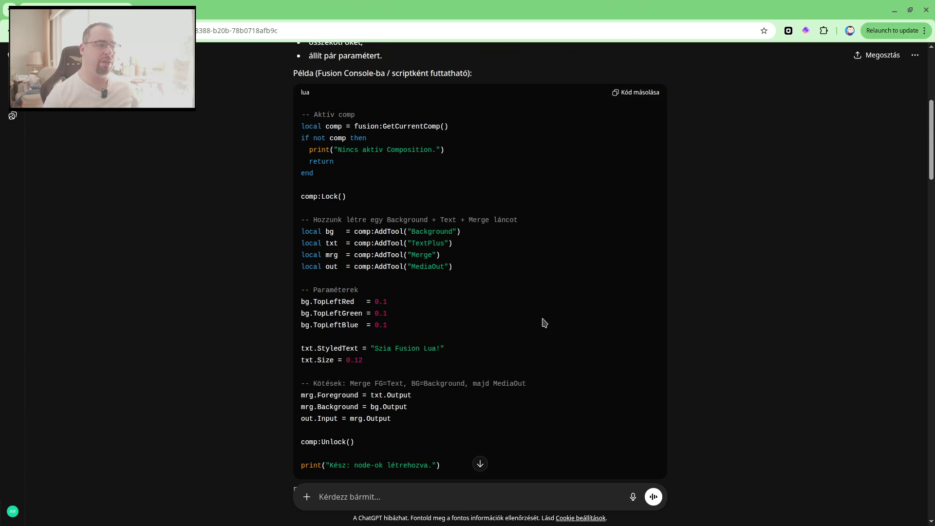
Scroll to the end of ChatGPT's reply, down to the ~/.fusion/Scripts/ folder note.
scroll(544, 323, "down", 4)
scroll(544, 323, "down", 7)
scroll(543, 322, "down", 8)
scroll(544, 323, "down", 4)
scroll(544, 323, "down", 8)
scroll(543, 324, "down", 4)
scroll(528, 330, "up", 3)
scroll(528, 330, "up", 3)
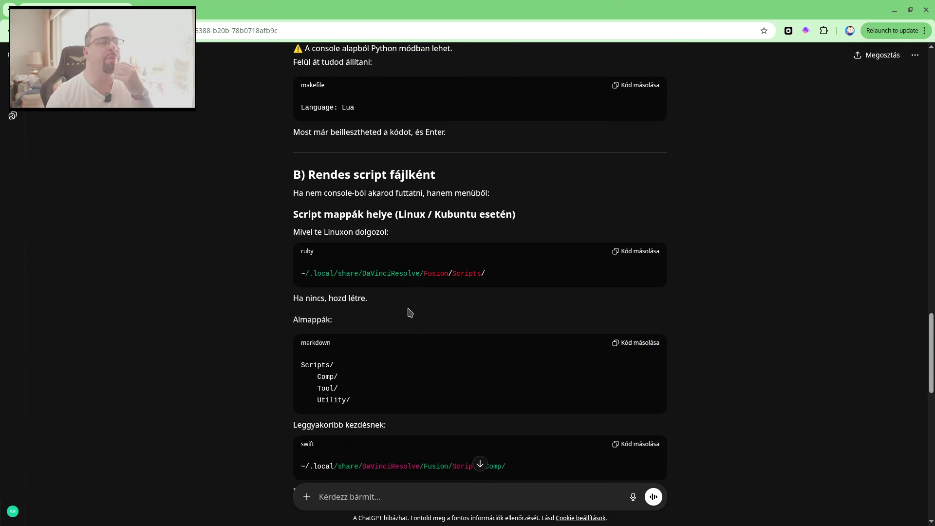
scroll(408, 309, "down", 1)
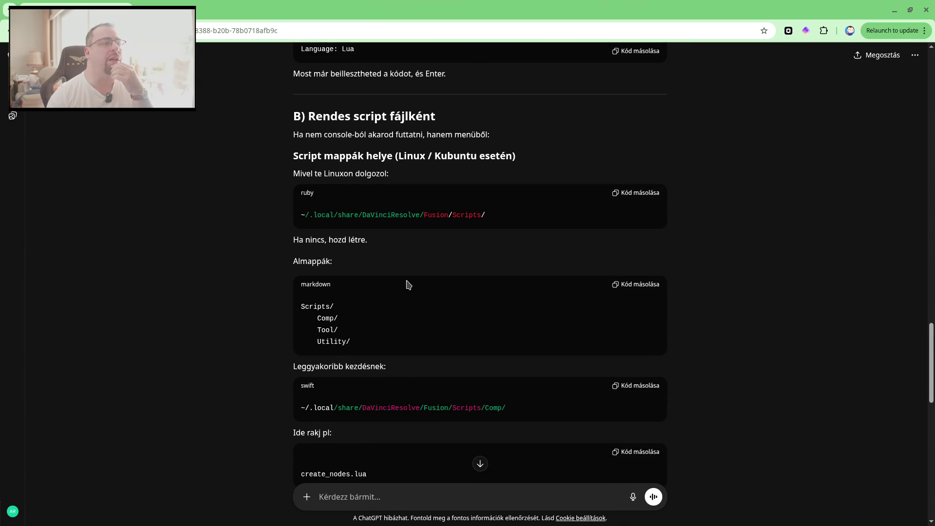
scroll(408, 284, "down", 1)
scroll(458, 282, "down", 1)
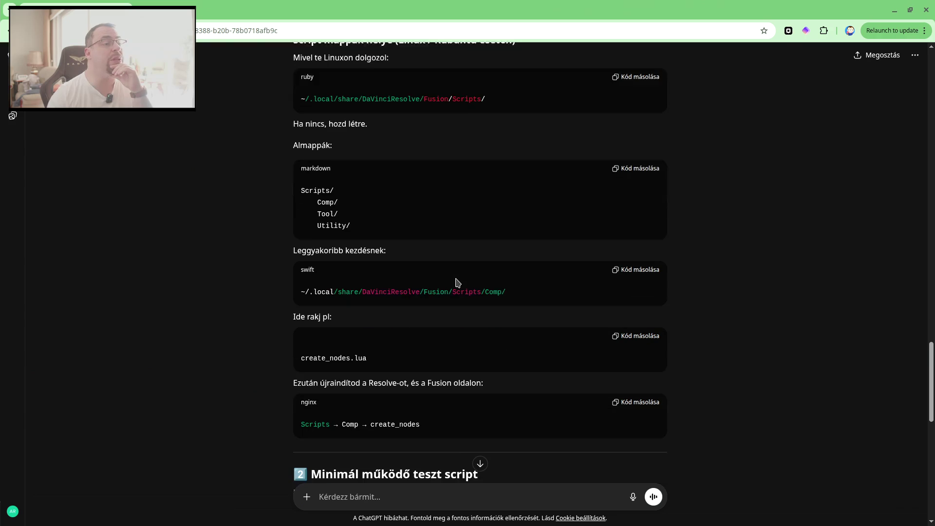
scroll(507, 323, "down", 2)
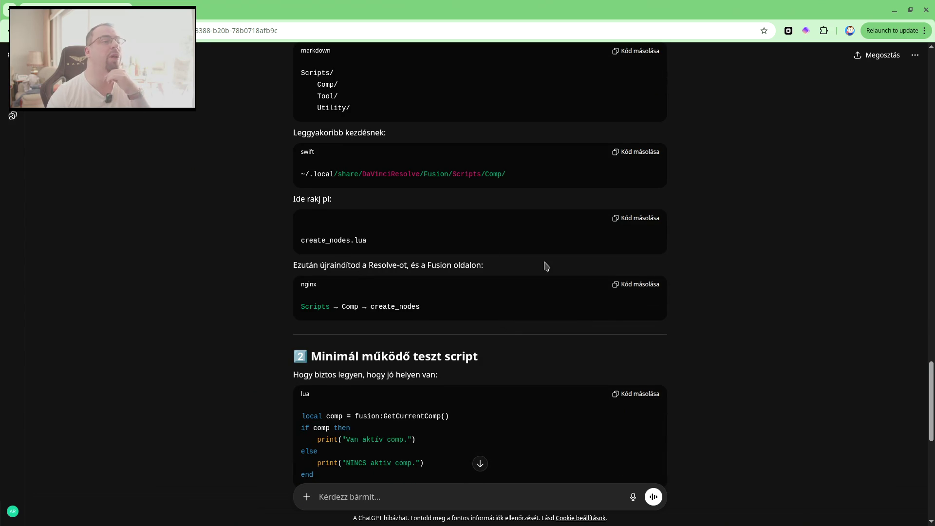
scroll(545, 267, "down", 1)
scroll(544, 268, "down", 1)
scroll(543, 268, "down", 2)
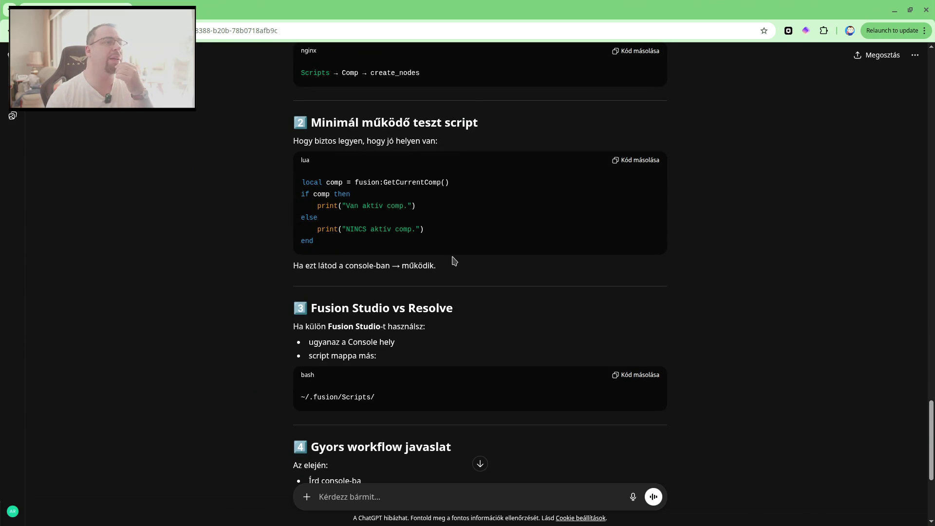
scroll(443, 253, "down", 1)
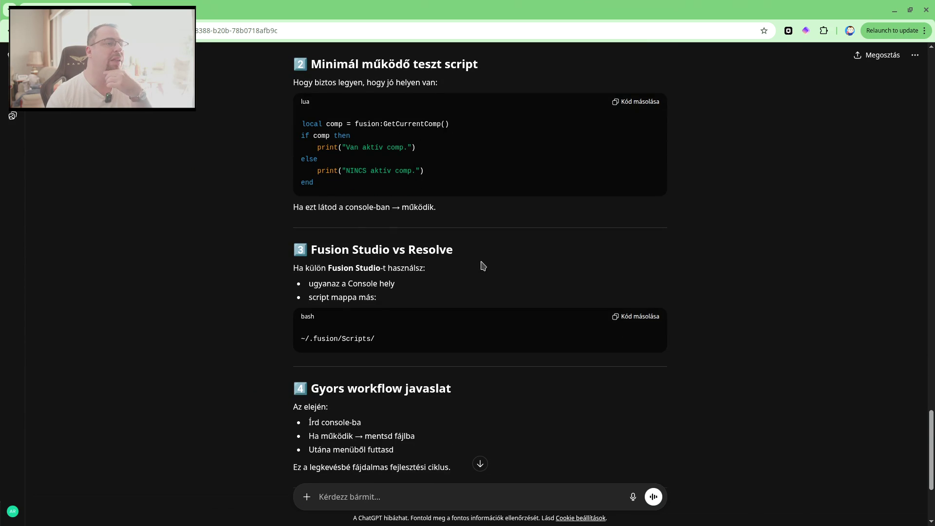
scroll(489, 292, "down", 1)
scroll(489, 291, "down", 2)
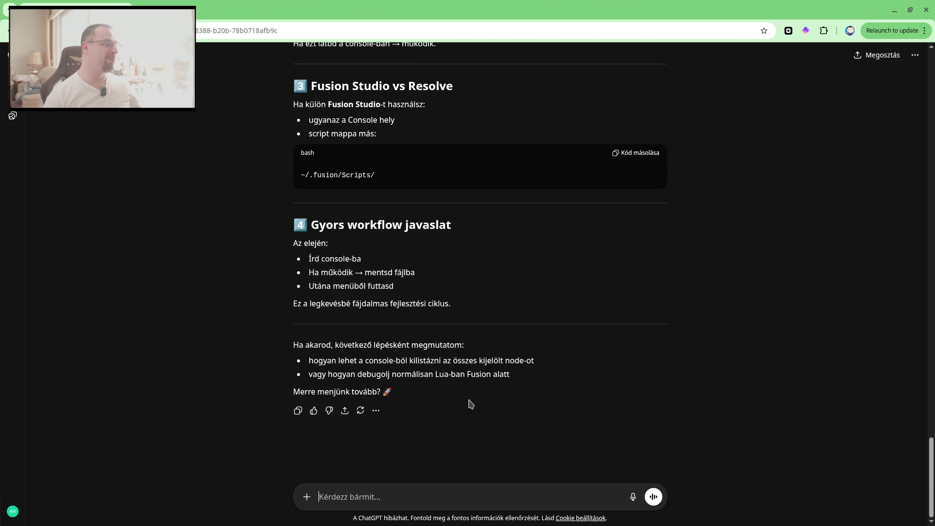
Dock the stream chat window at the right edge of the screen.
key("alt+Tab")
left_click_drag(477, 35, 846, 3)
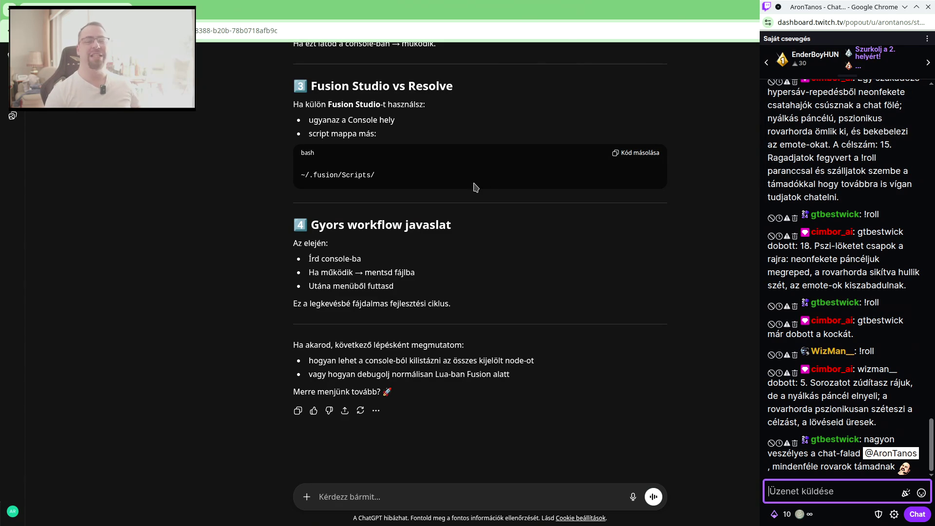
key("alt+Tab")
key("alt+Tab")
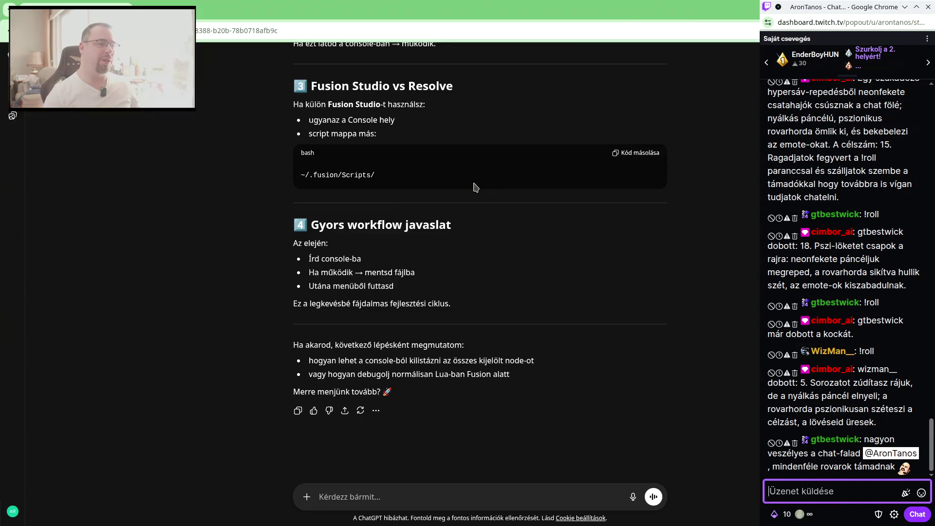
Send ChatGPT a Hungarian question on why the Fusion clip stays blank when hovering the timeline.
left_click(396, 499)
type("megcsináltam a")
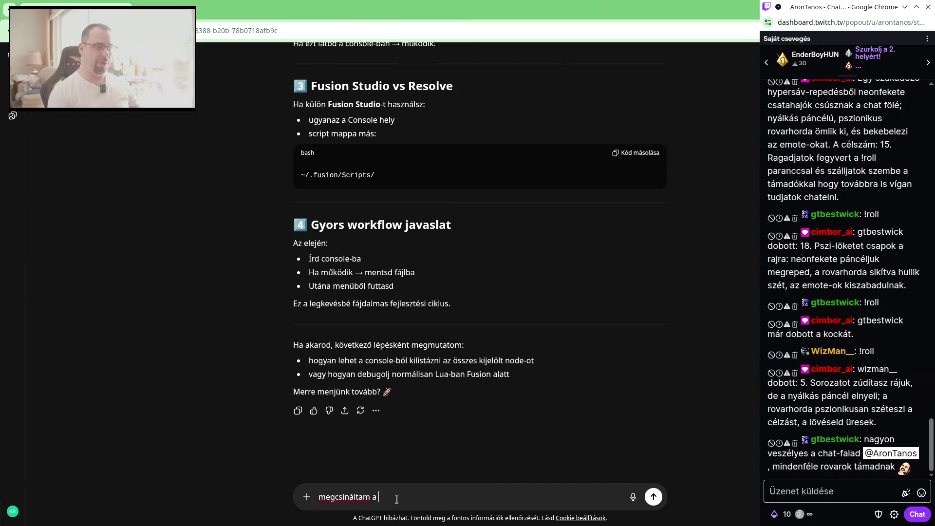
type(" scriptet egy")
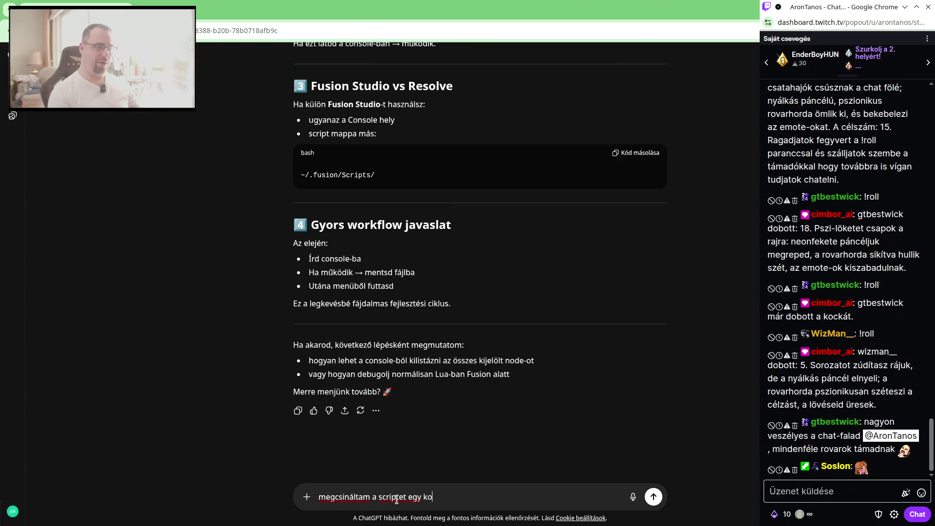
key("alt+Tab")
key("alt+Tab")
type("F")
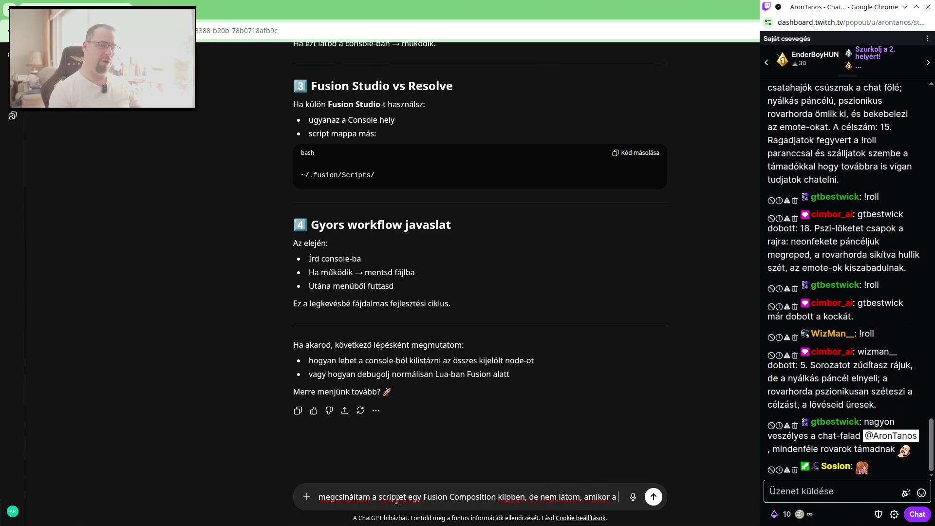
type("ejet ráviszem a timeline-on")
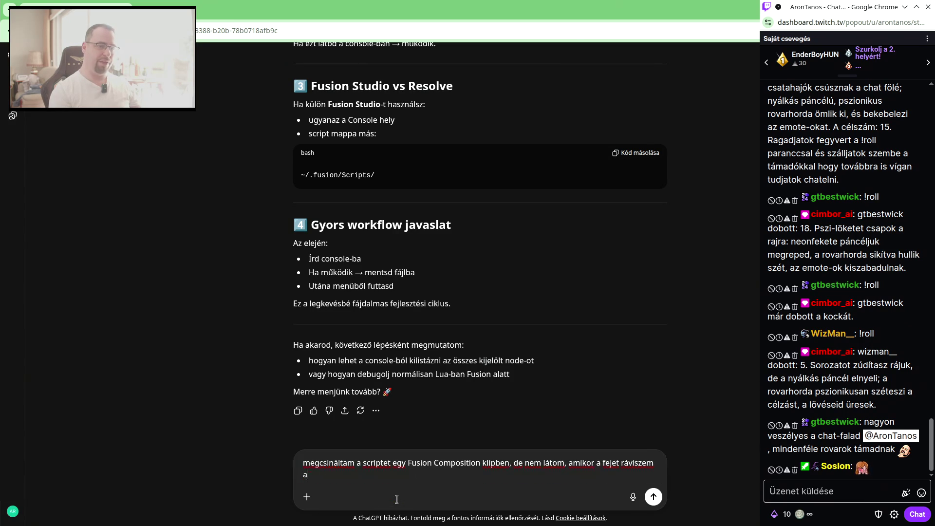
type(".")
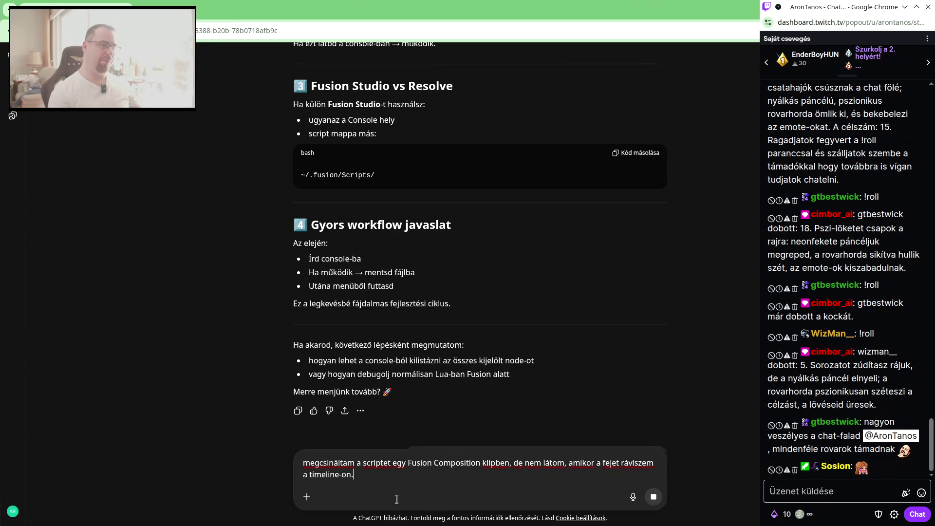
key("Return")
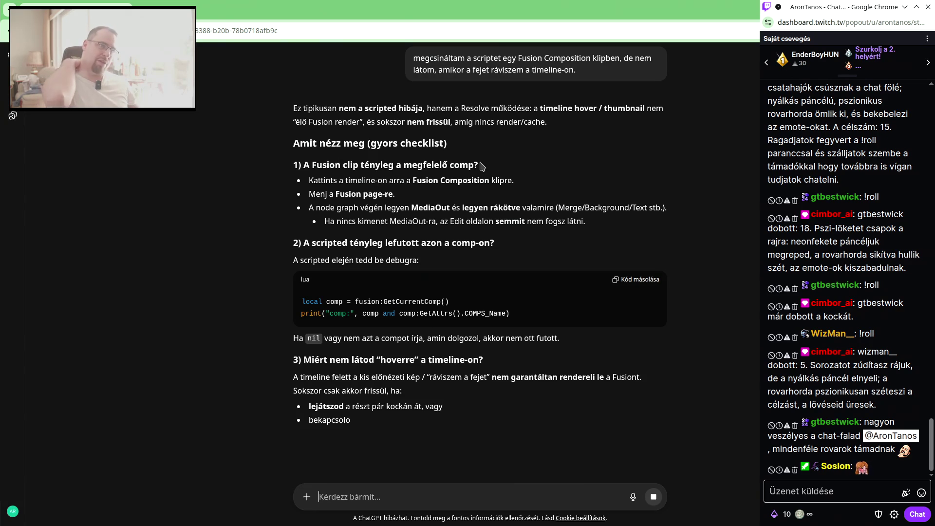
key("alt+Tab")
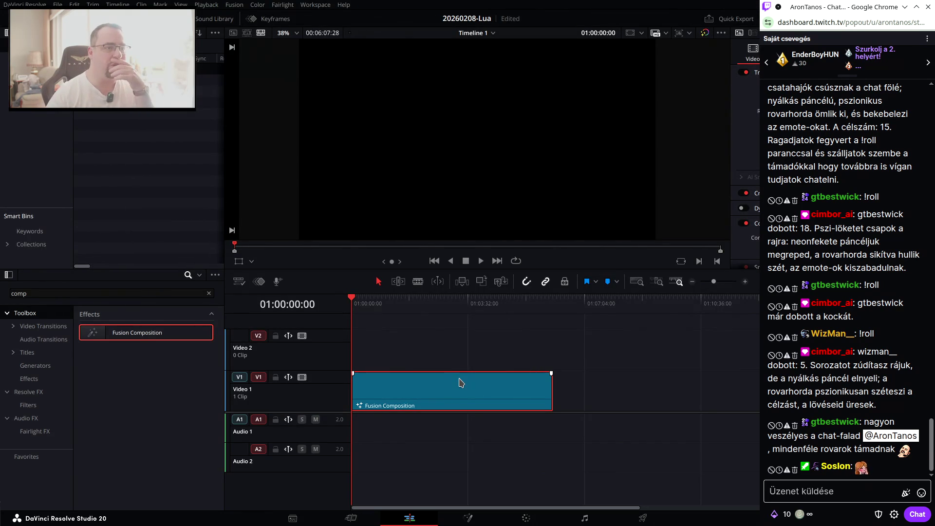
Try Render in Place on the Fusion Composition clip, cancel the destination dialog, and open Fusion.
right_click(460, 379)
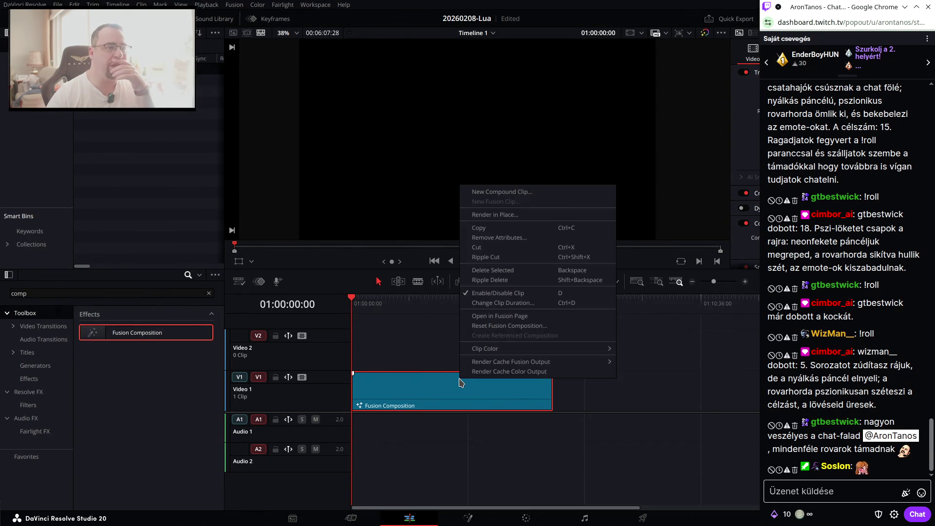
left_click(514, 216)
left_click(528, 317)
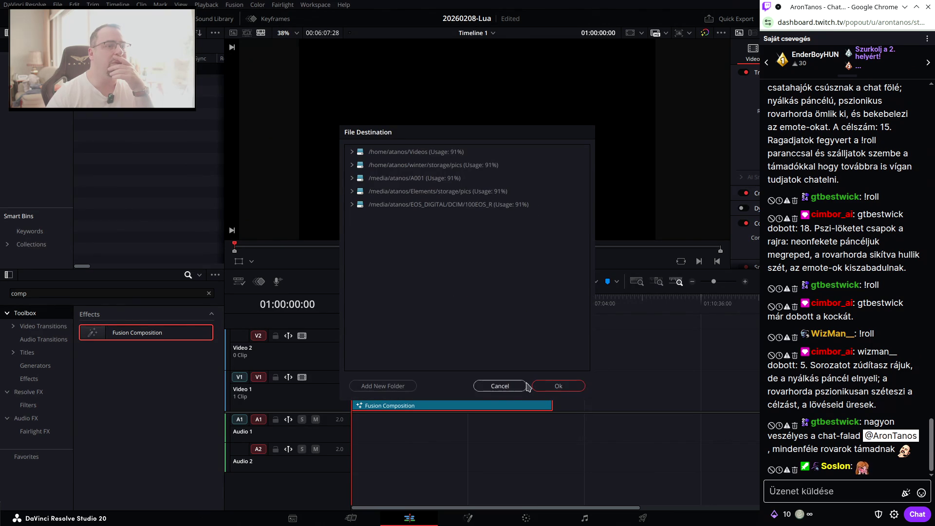
left_click(539, 387)
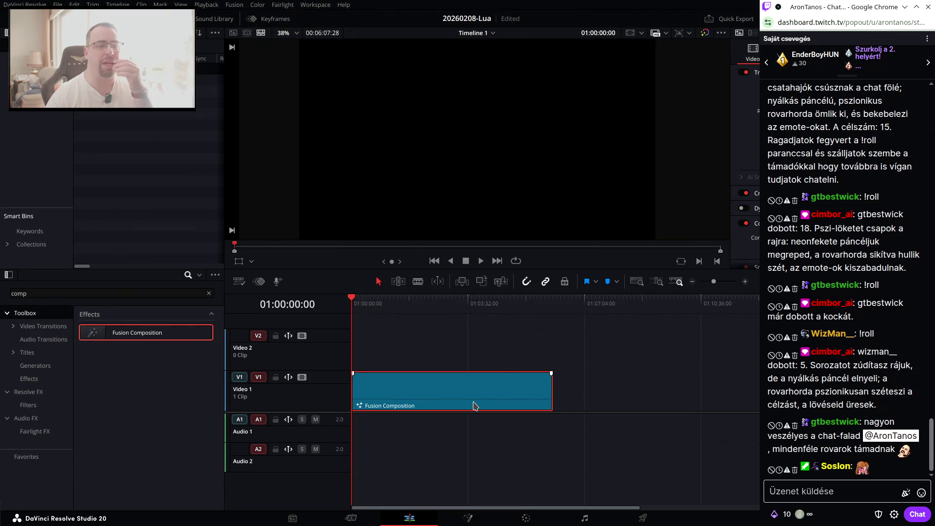
left_click(467, 517)
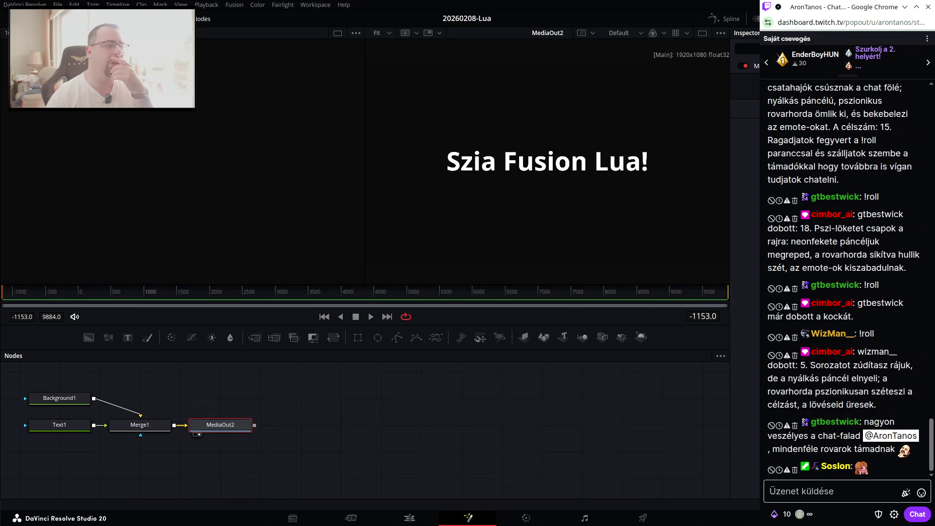
Minimize the stream chat and centre the Background1–Text1–Merge1–MediaOut2 chain in the node view.
left_click(904, 6)
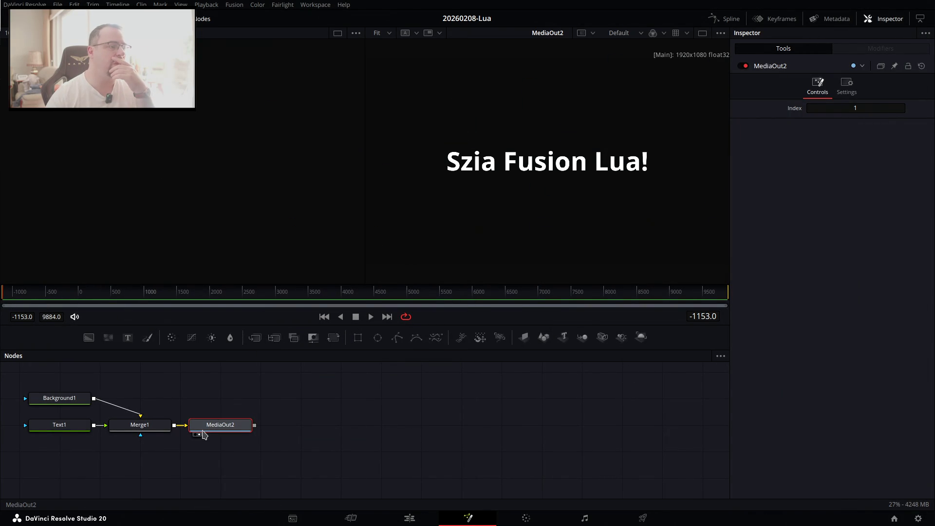
left_click(196, 435)
left_click(195, 435)
mouse_move(254, 426)
left_mouse_down()
mouse_move(94, 374)
mouse_move(160, 405)
left_mouse_up()
left_click_drag(684, 412, 648, 402)
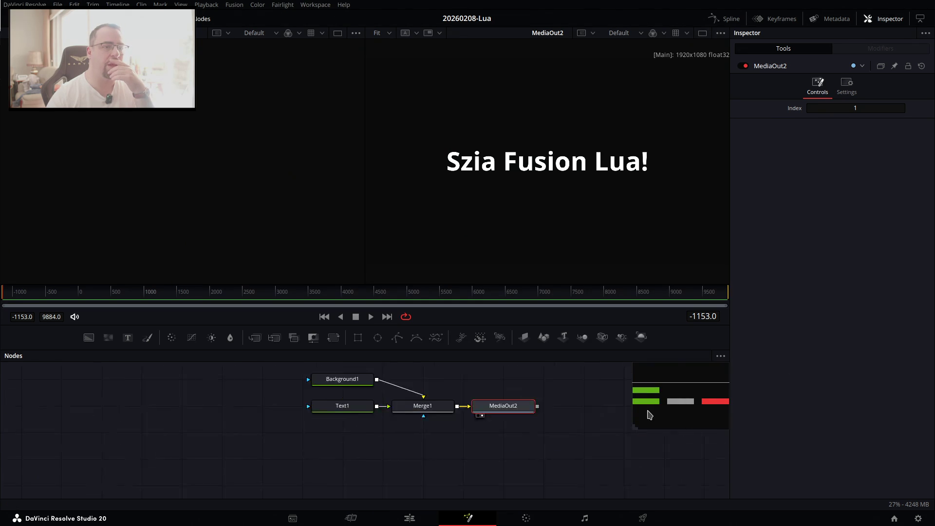
left_click(721, 357)
left_click(719, 359)
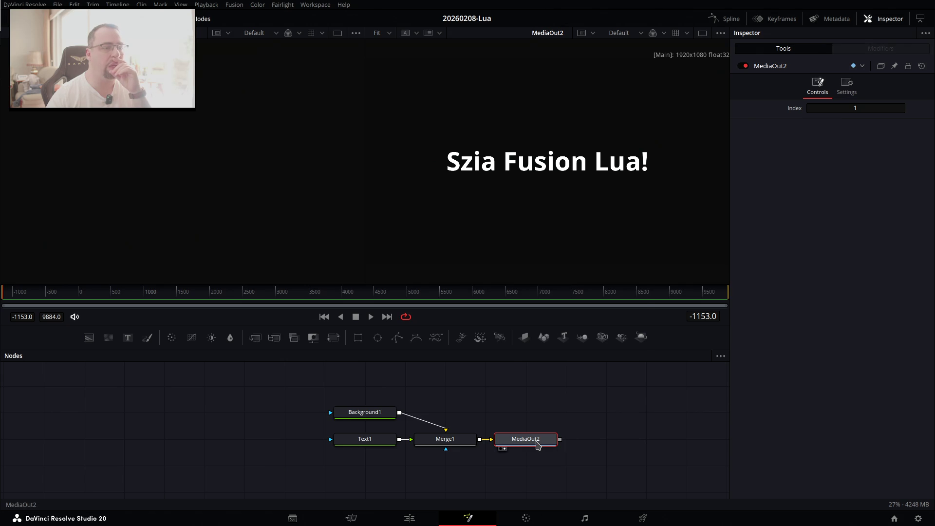
Browse MediaOut2's View On and Script context menus without choosing anything.
right_click(537, 445)
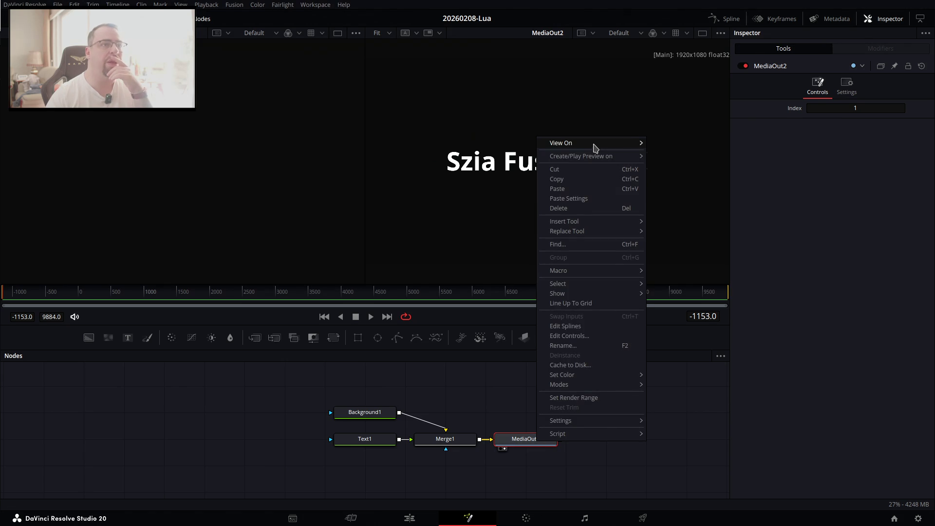
mouse_move(596, 145)
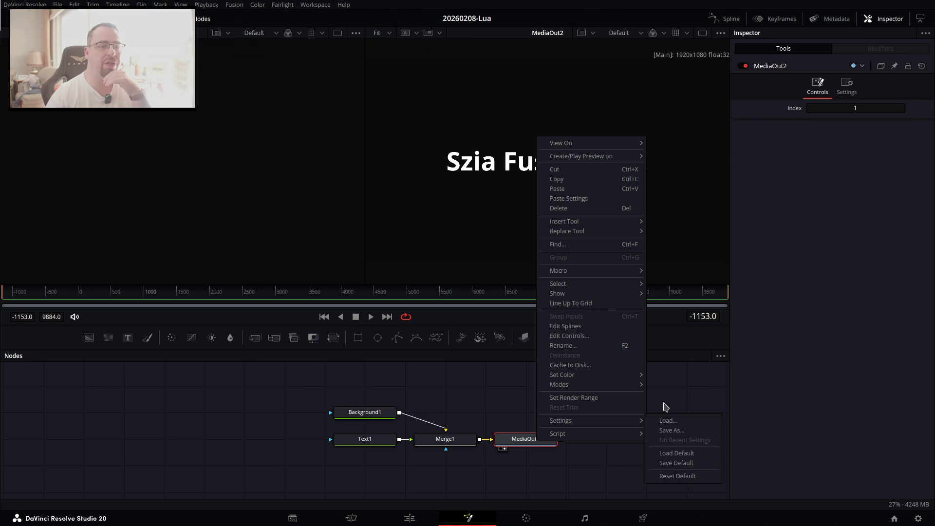
mouse_move(621, 437)
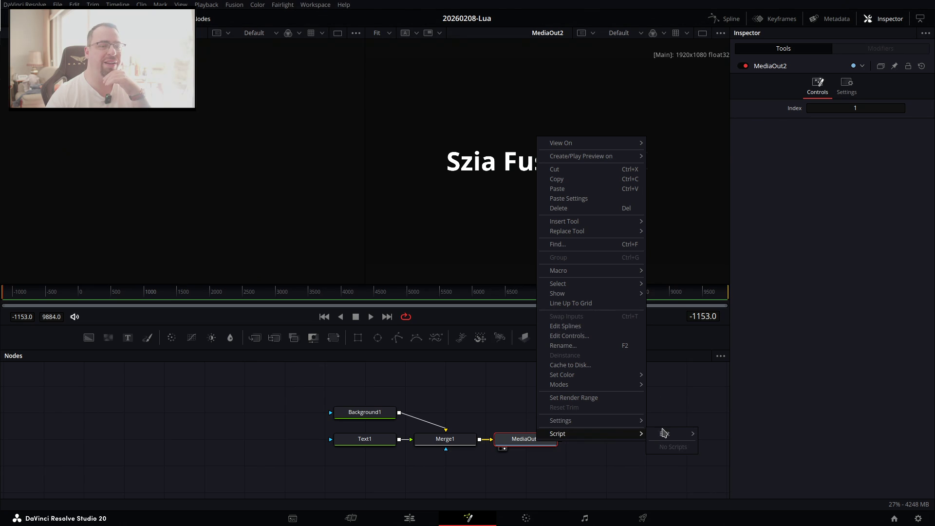
left_click(683, 407)
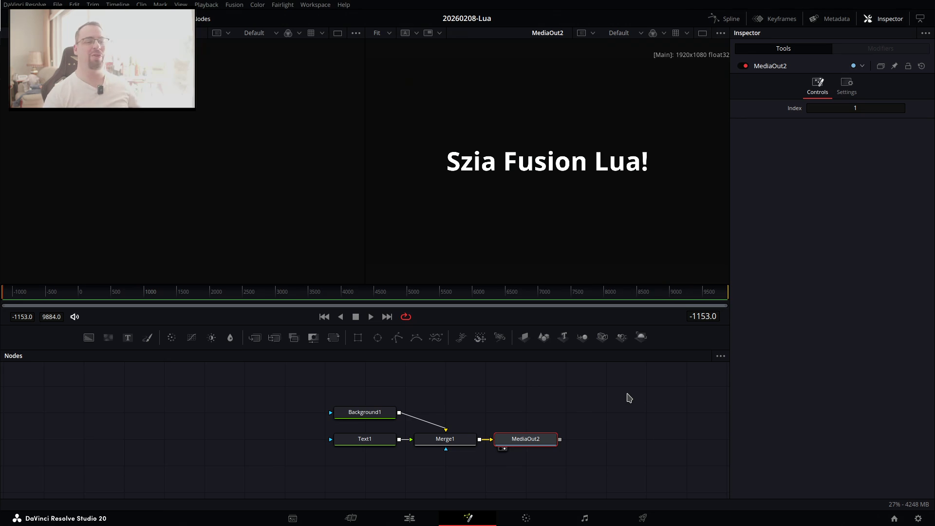
key("alt+Tab")
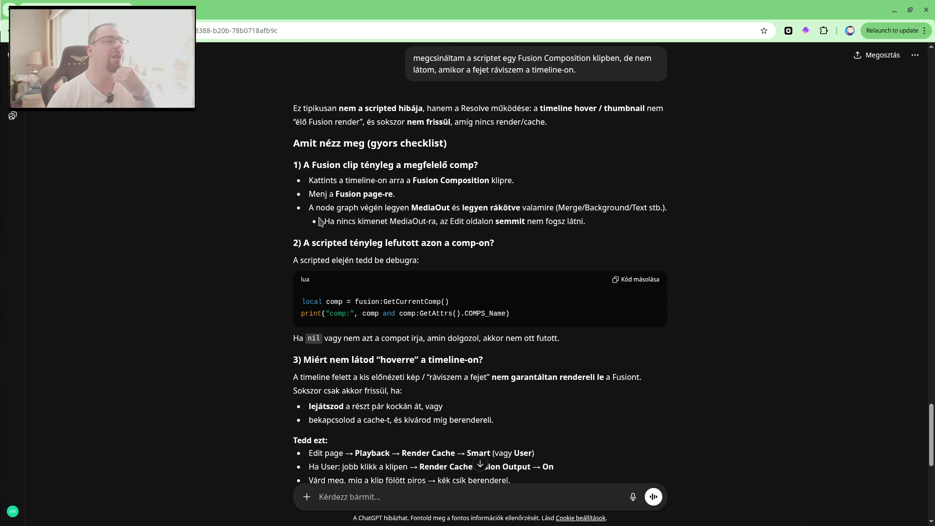
Scroll through the rest of ChatGPT's troubleshooting checklist, then return to Resolve's Fusion page.
scroll(321, 222, "down", 1)
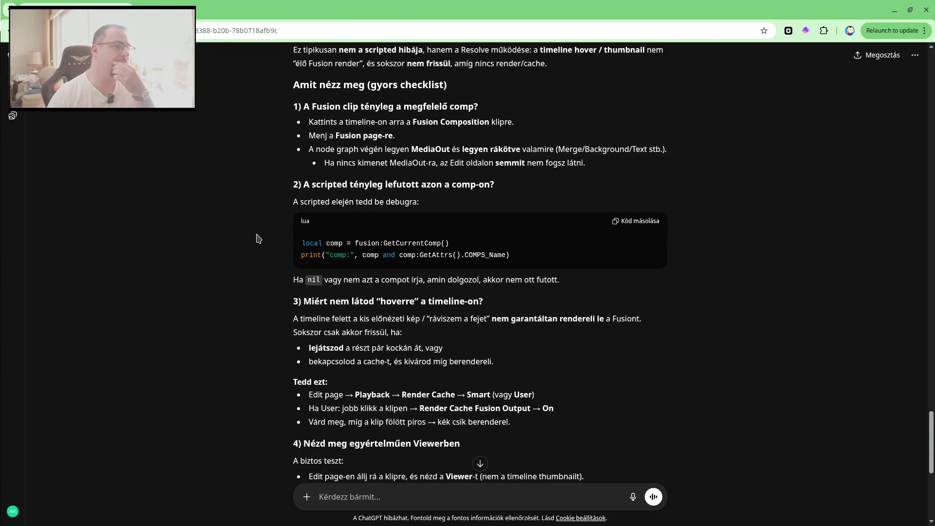
scroll(258, 238, "down", 1)
scroll(258, 238, "down", 1)
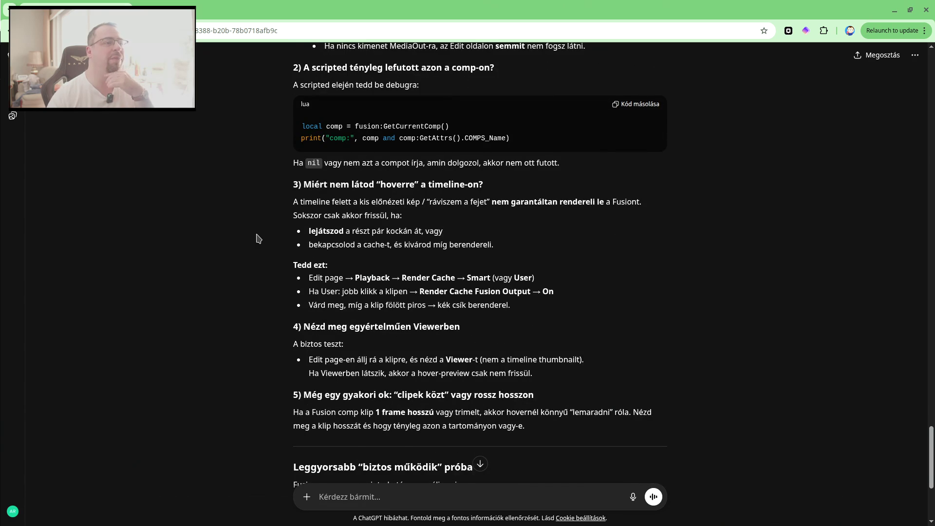
scroll(258, 238, "down", 1)
key("alt+Tab")
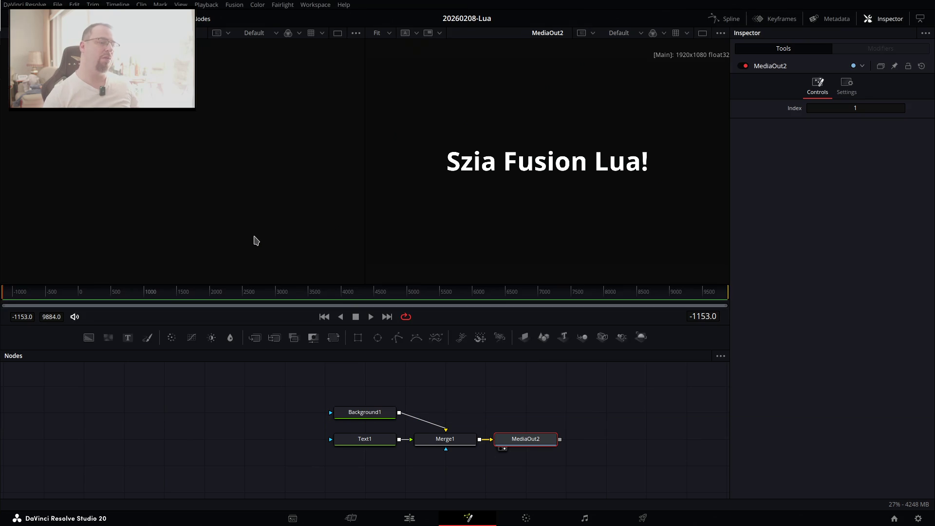
Play the Fusion Composition clip on the Edit page timeline to preview it.
left_click(414, 520)
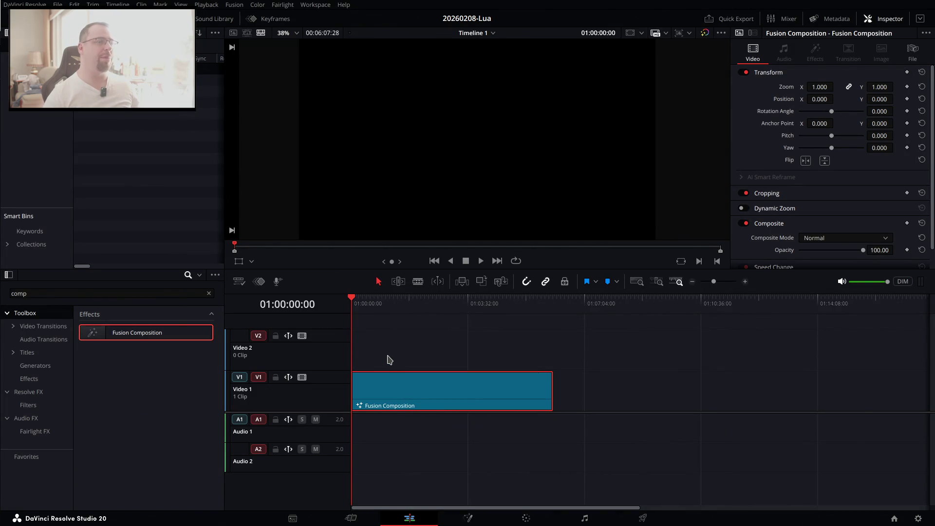
key("space")
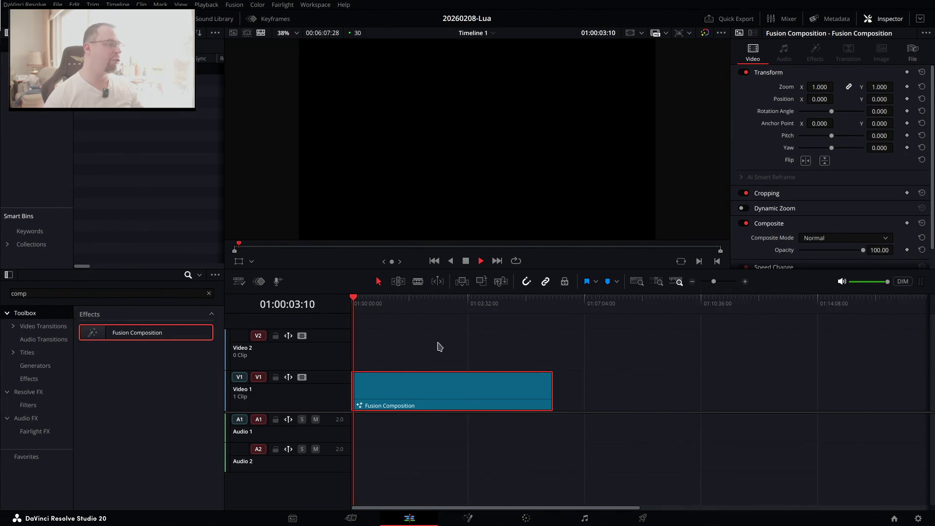
key("alt+Tab")
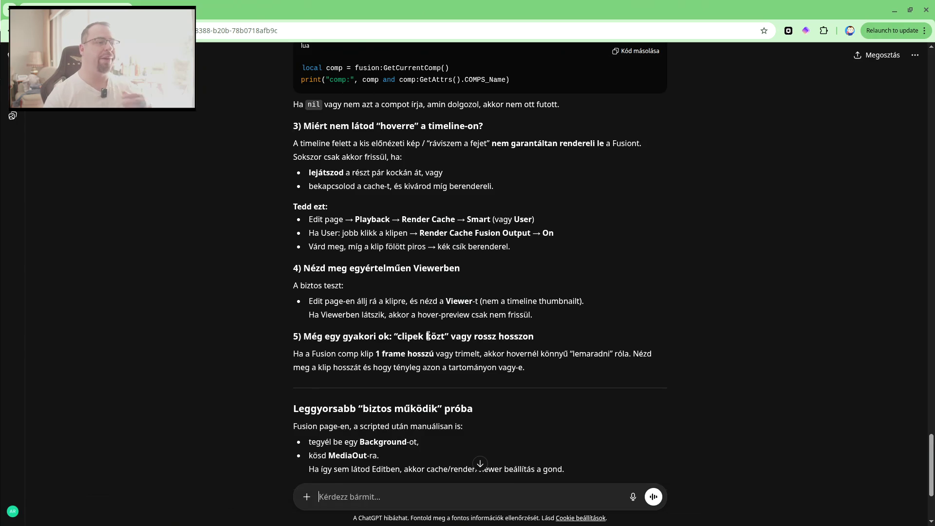
Send ChatGPT a follow-up: the script ran from the Console and shows in Fusion, but the timeline stays blank.
scroll(428, 336, "down", 3)
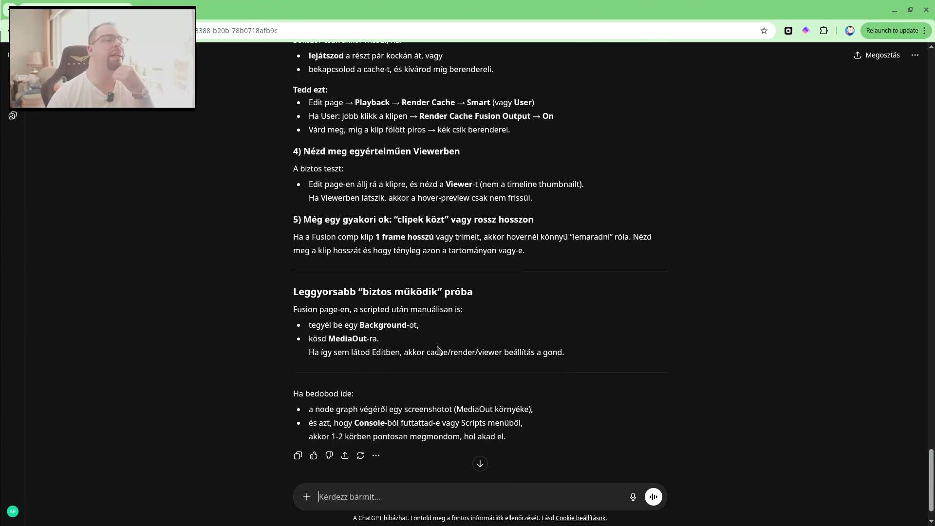
scroll(470, 320, "down", 1)
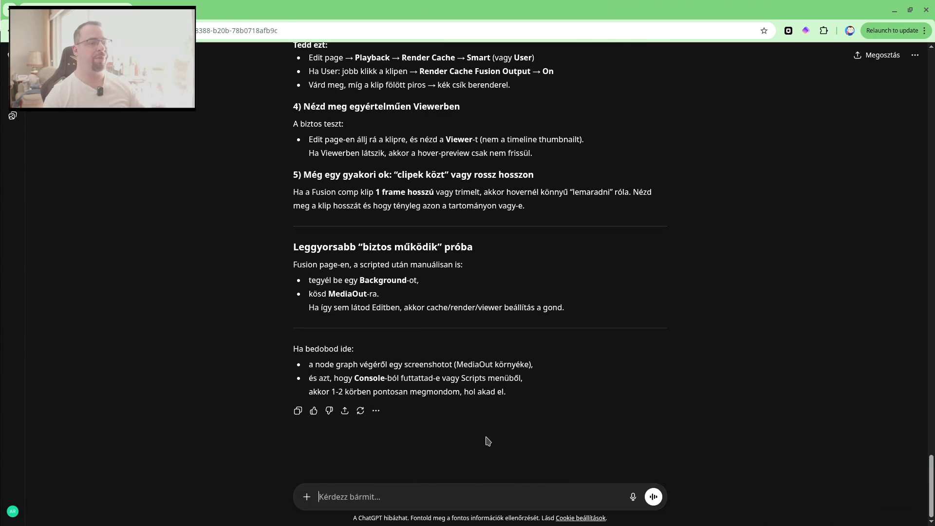
type("Con")
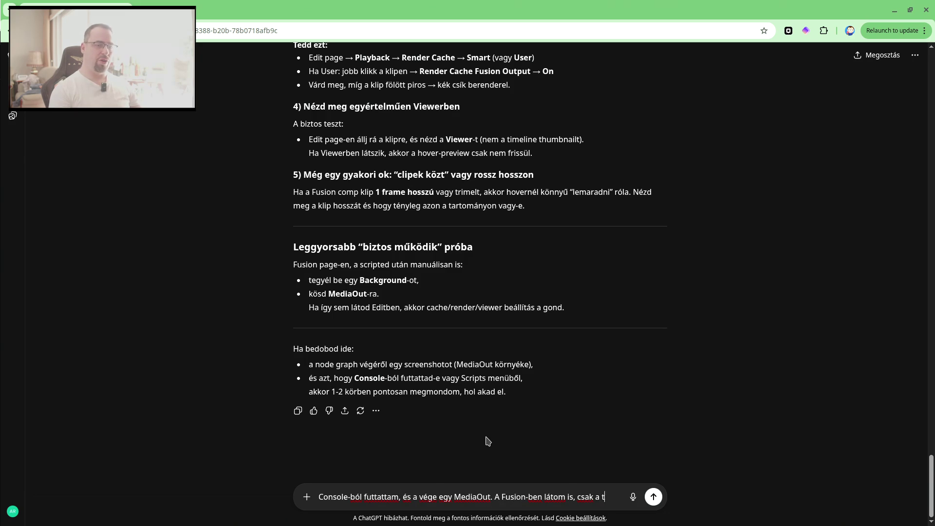
type("line-on nem.")
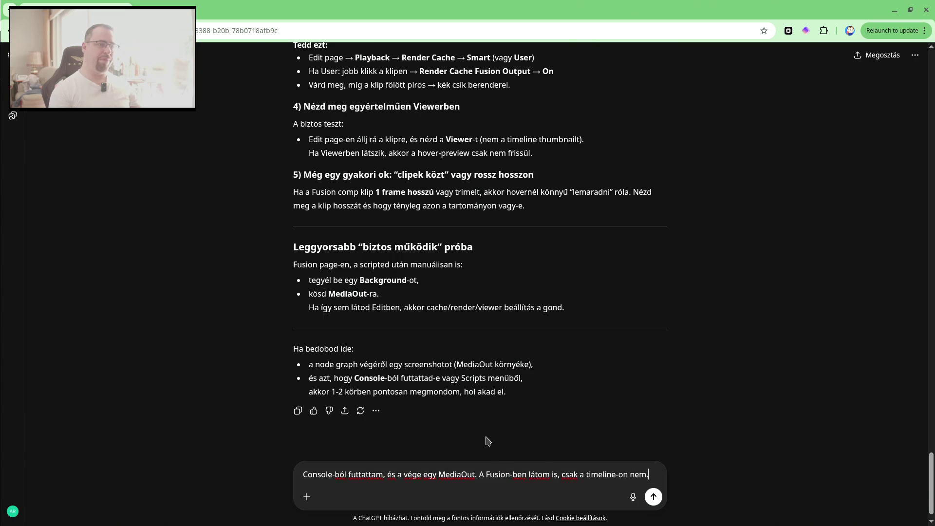
key("Return")
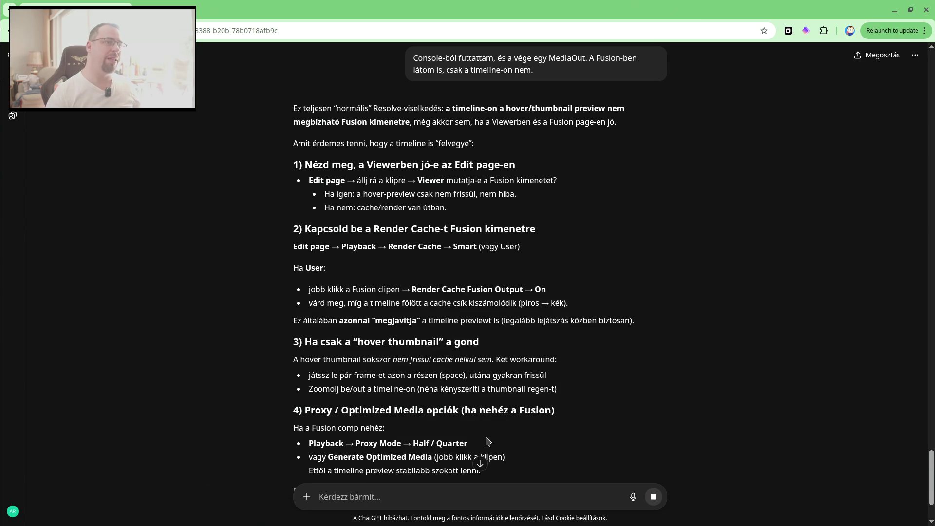
key("alt+Tab")
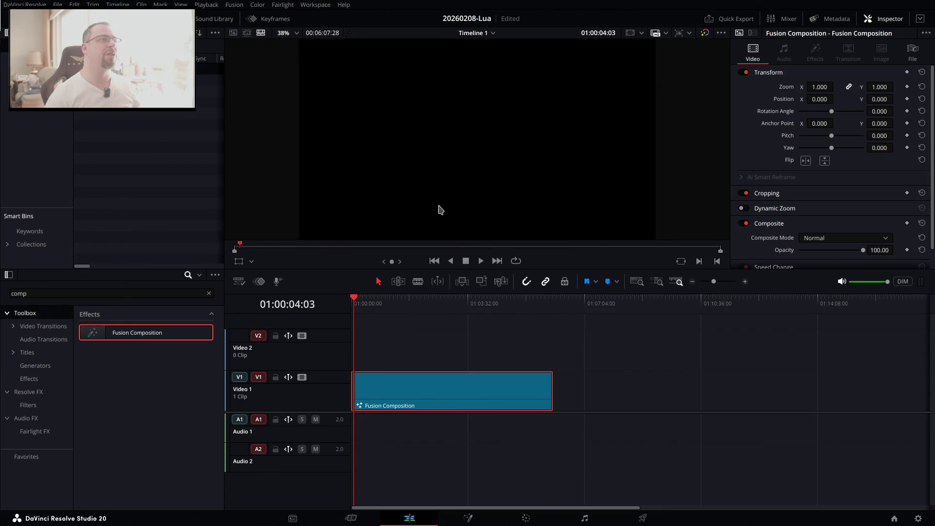
Set Playback > Render Cache to Smart, scrub the clip, and save the 20260208-Lua project.
left_click(206, 5)
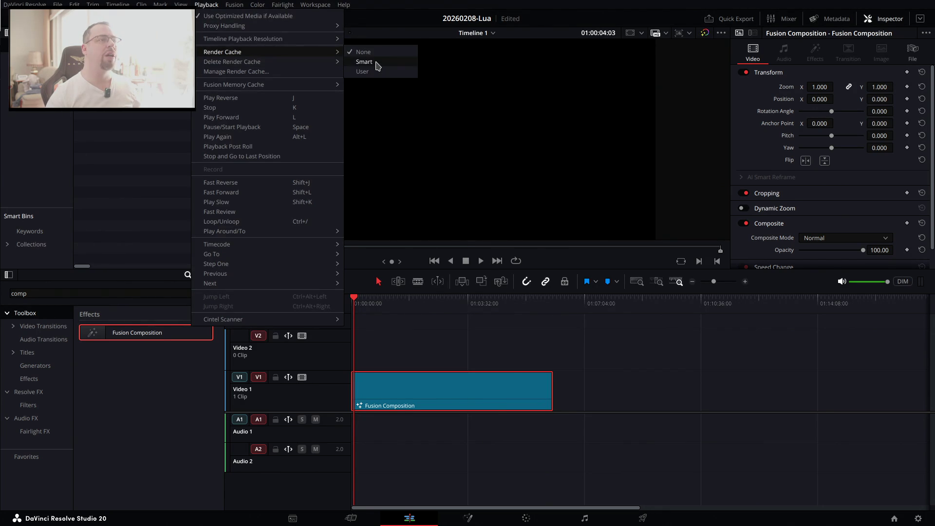
left_click(378, 67)
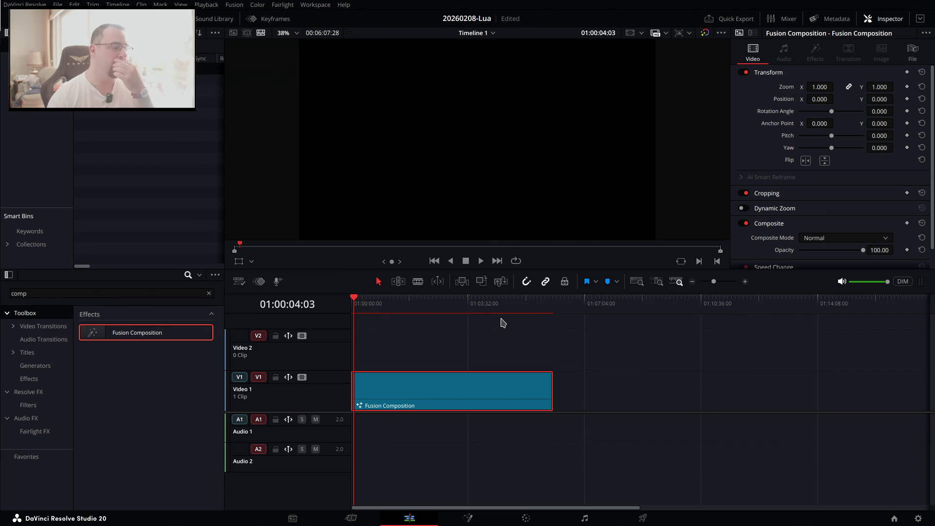
left_click_drag(408, 312, 404, 312)
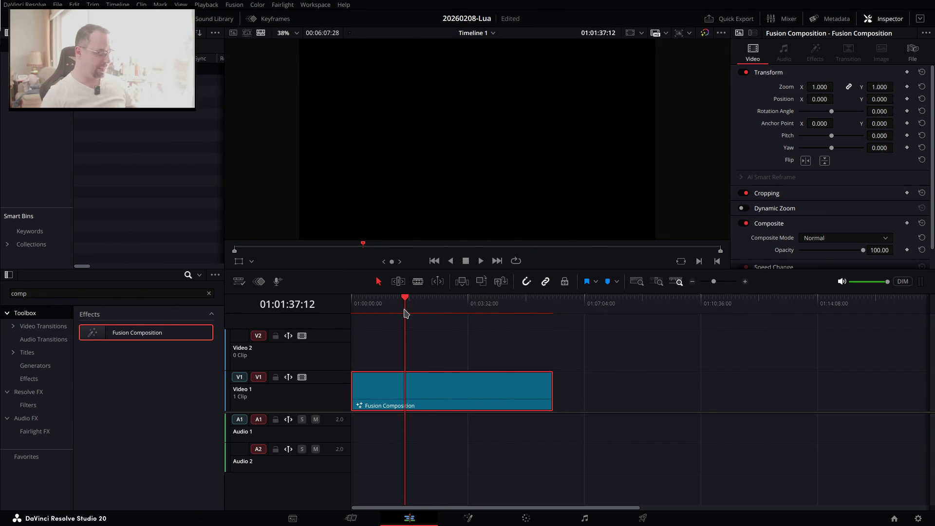
key("ctrl+s")
key("alt+Tab")
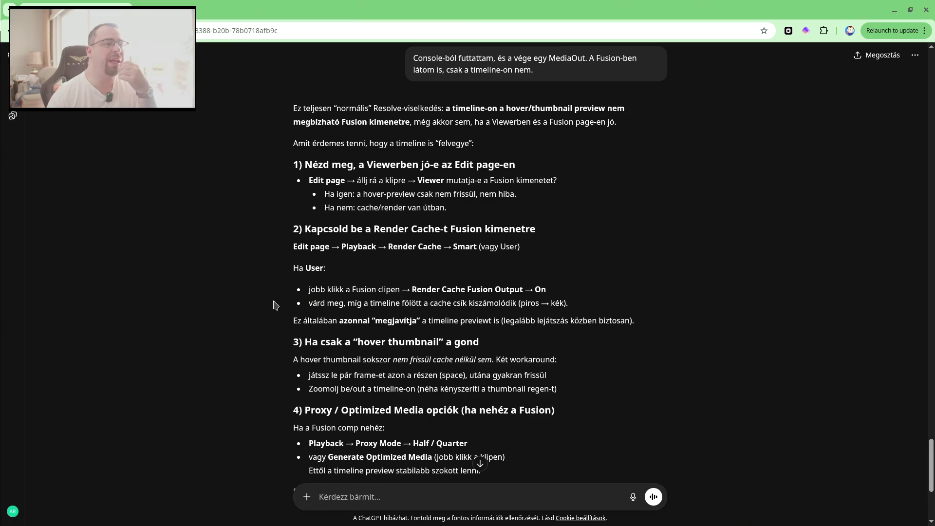
Read ChatGPT's timeline-preview advice to the end, then put the playhead at 01:01:04:19.
key("alt+Tab")
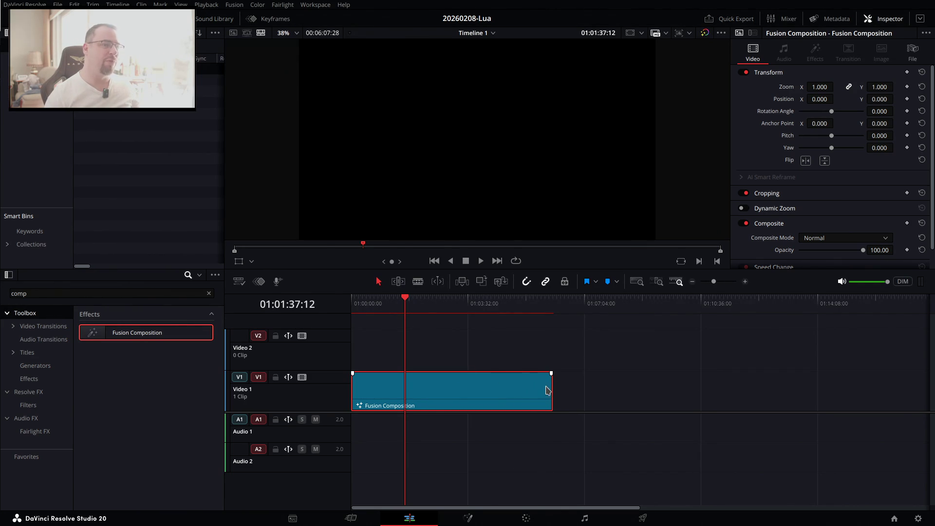
key("alt+Tab")
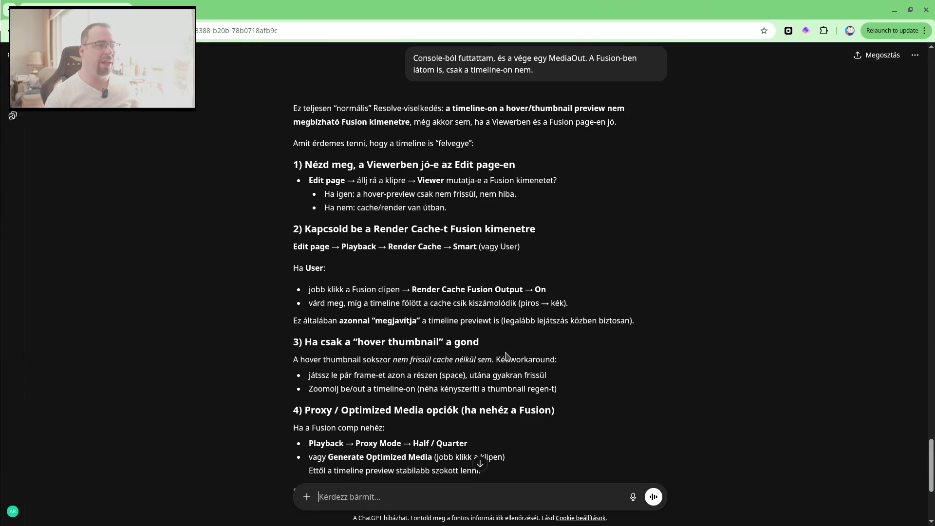
scroll(506, 356, "down", 1)
scroll(511, 358, "down", 1)
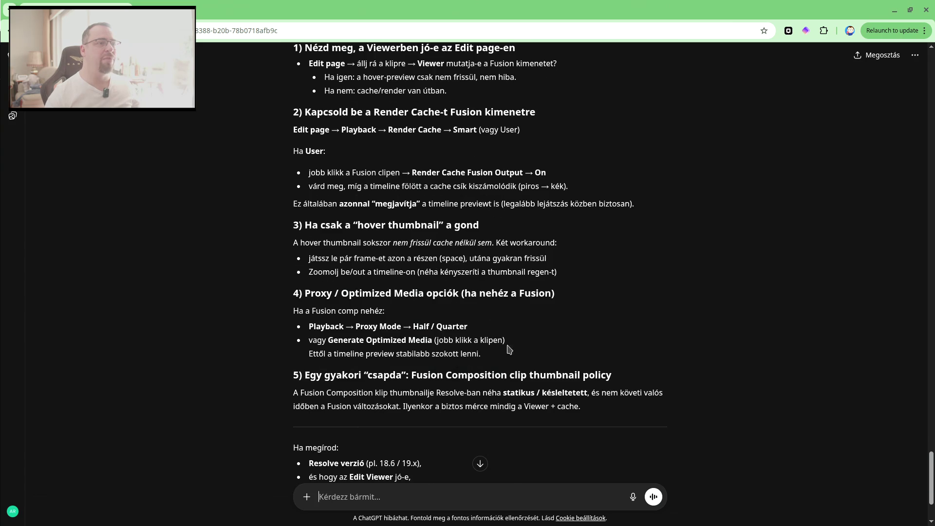
scroll(405, 269, "down", 1)
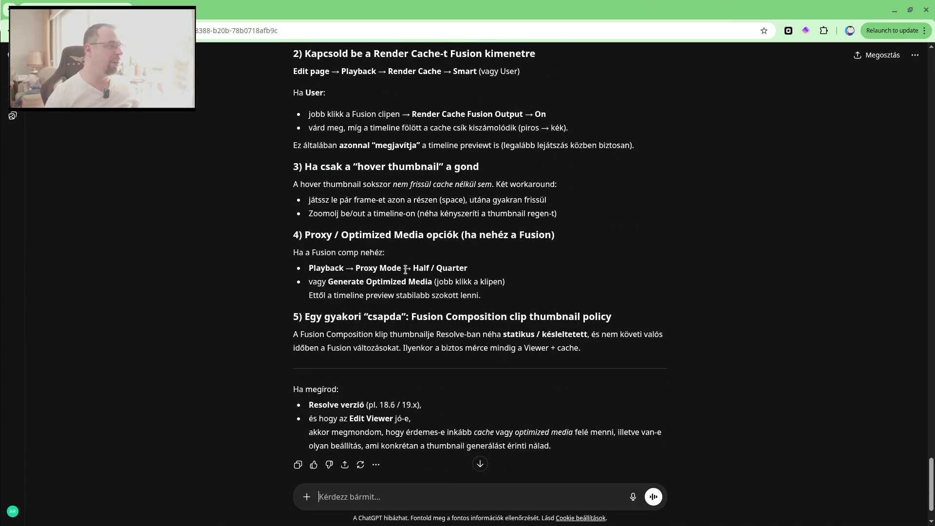
scroll(432, 290, "down", 1)
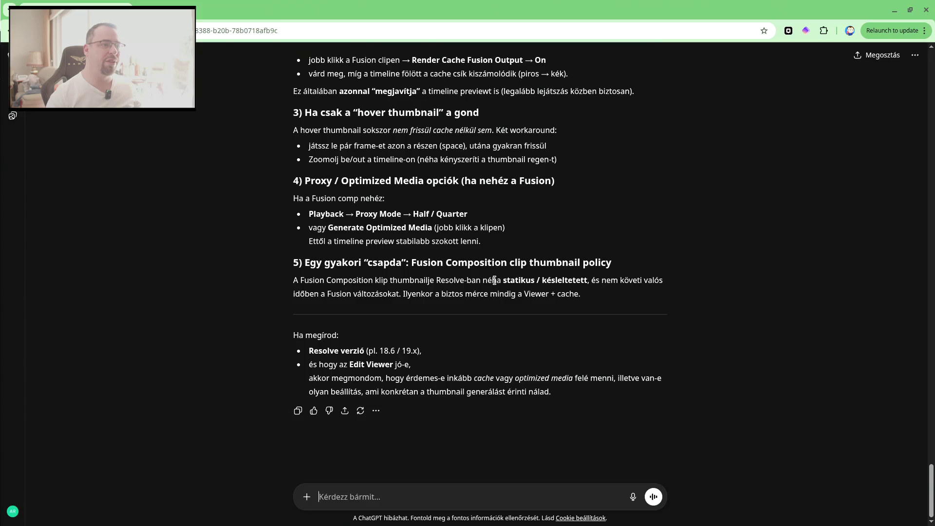
key("alt+Tab")
left_click(387, 302)
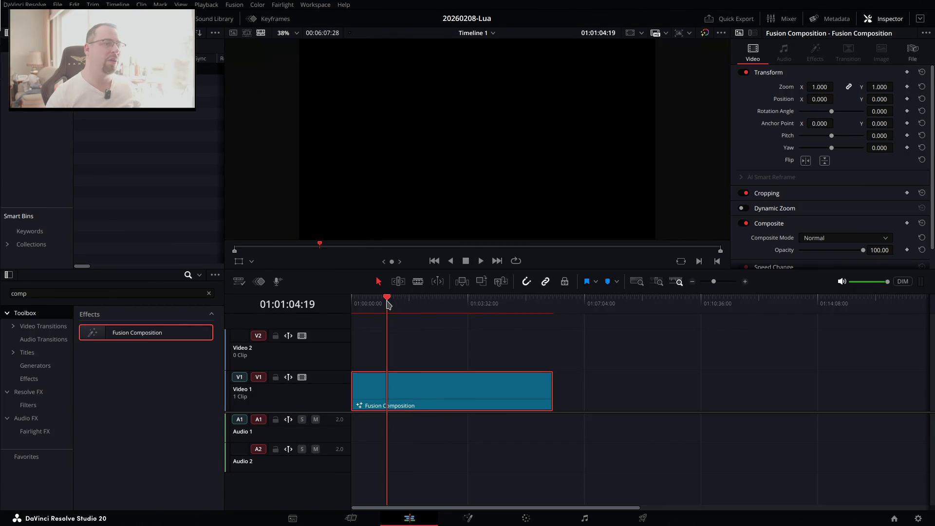
Tell ChatGPT that in Resolve 20 the clip itself isn't visible in the Edit viewer.
key("alt+Tab")
type("Reso")
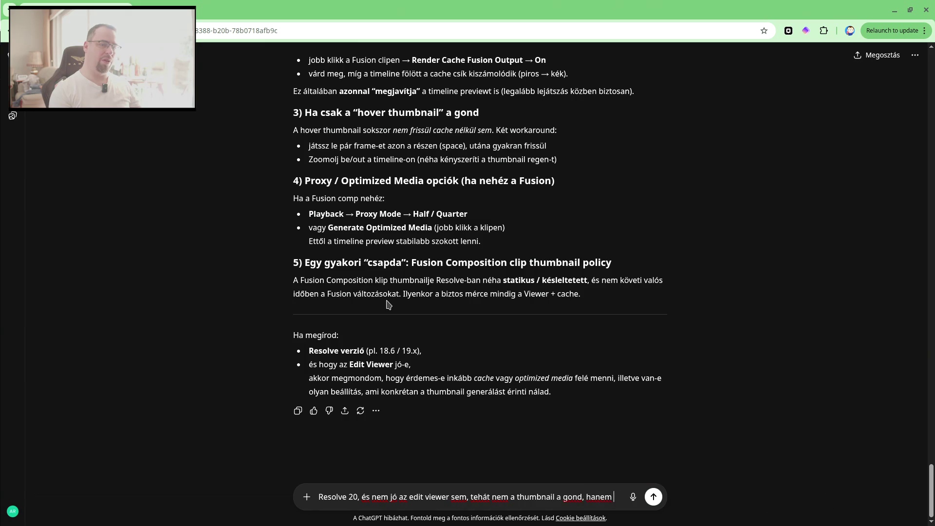
type("klip nem rende")
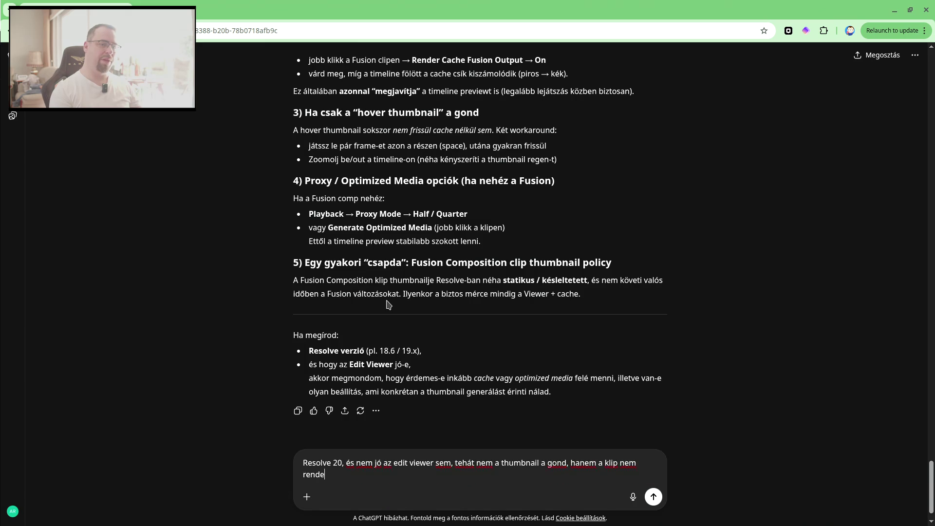
key("BackSpace")
key("BackSpace")
type("látszi")
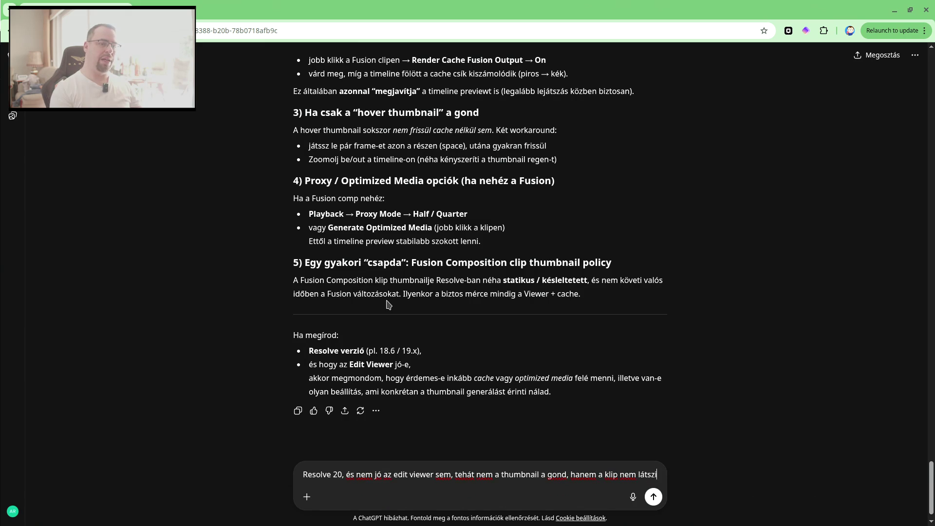
type("k")
key("Return")
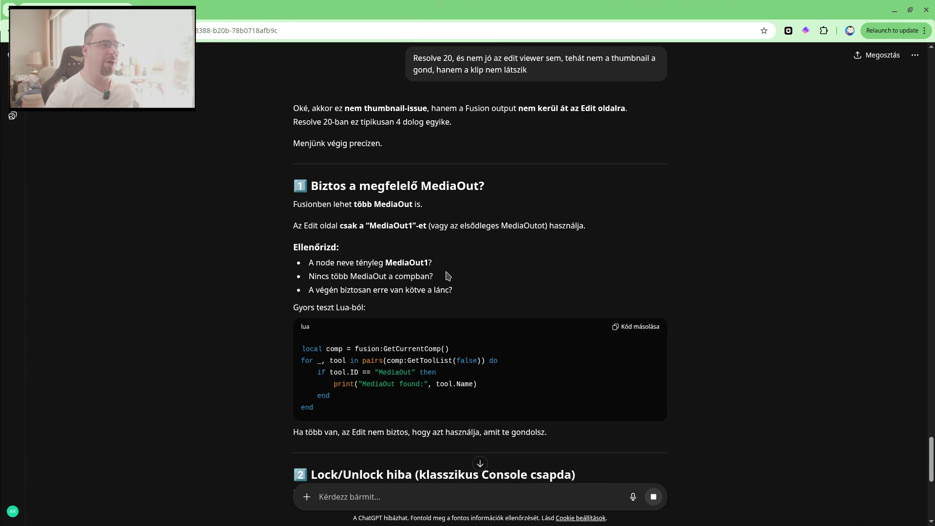
Copy ChatGPT's MediaOut-listing Lua code and switch Resolve to the Fusion page.
scroll(468, 268, "down", 1)
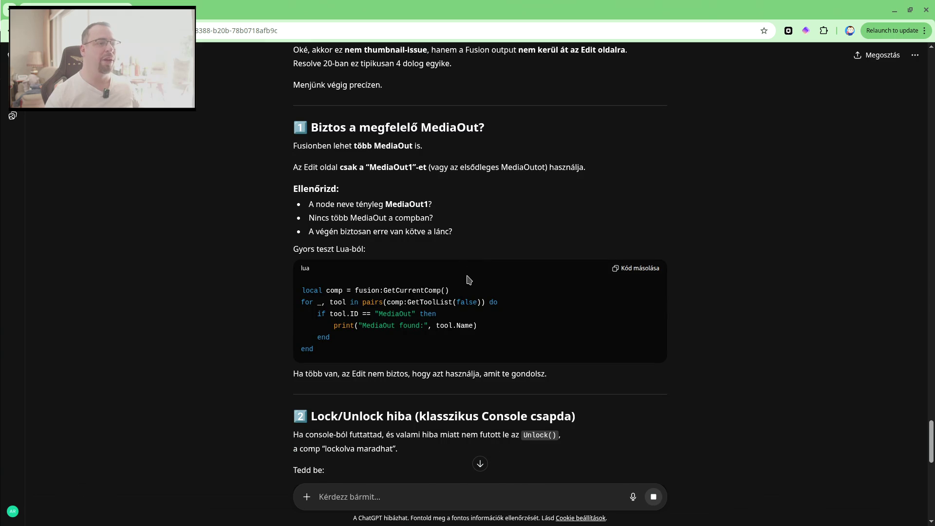
left_click(639, 269)
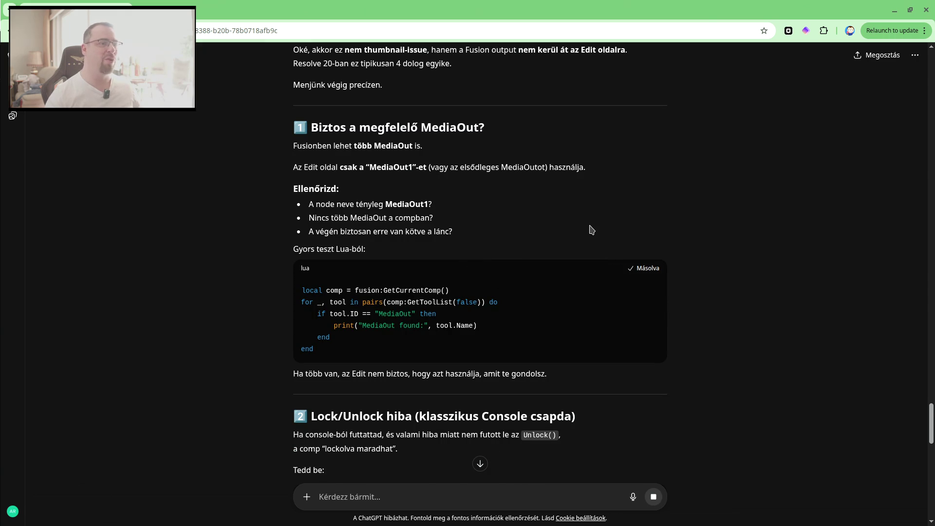
key("alt+Tab")
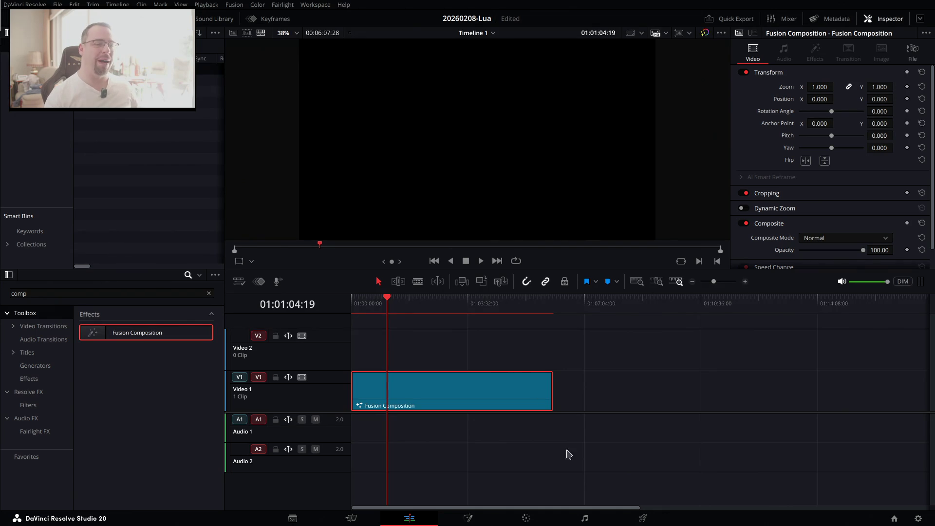
left_click(468, 518)
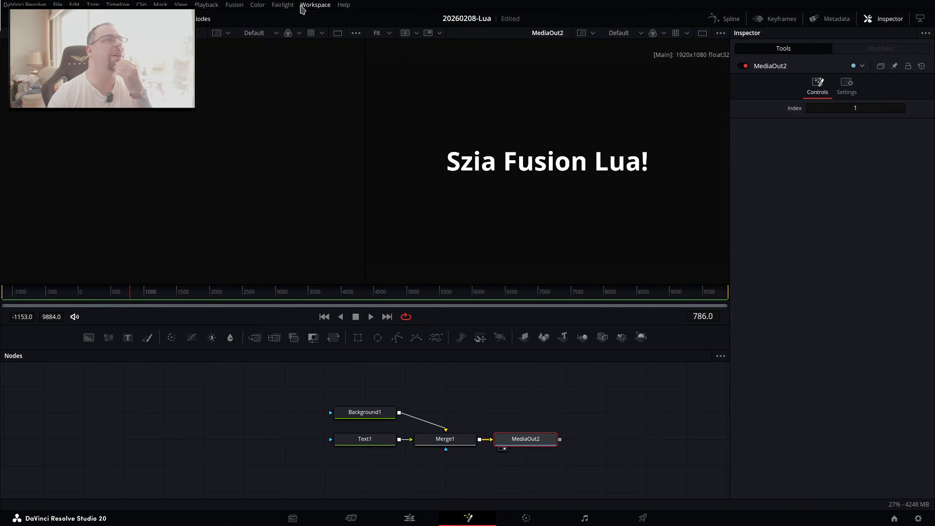
Open the Console from the Workspace menu and clear its previous output.
left_click(300, 6)
left_click(344, 293)
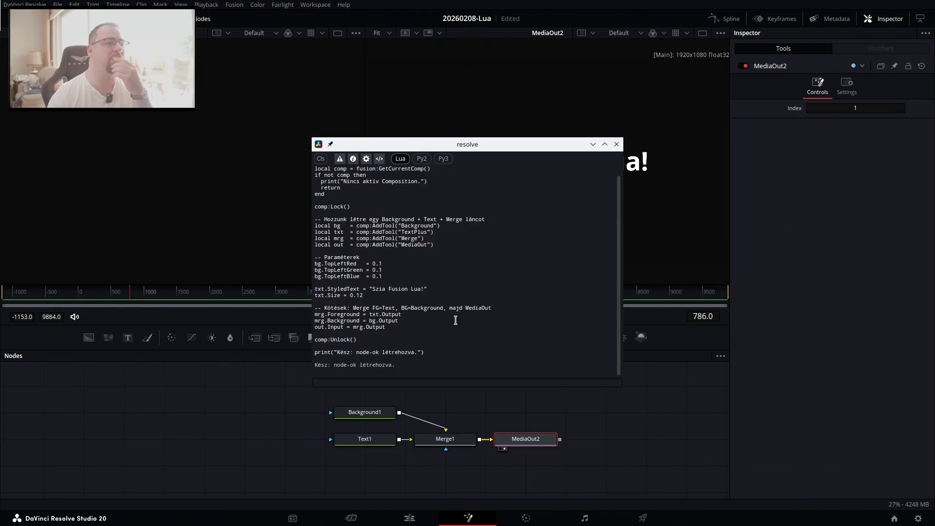
left_click(428, 382)
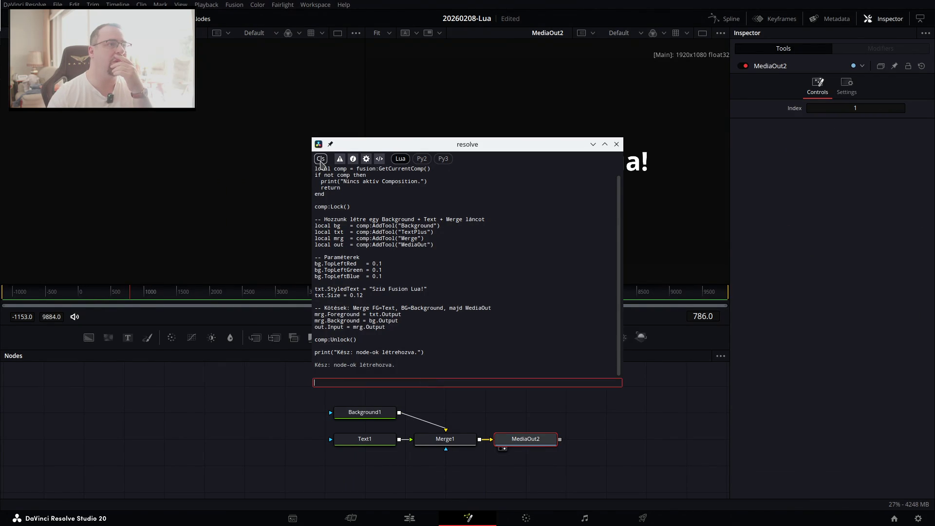
left_click(321, 159)
Run the pasted MediaOut-listing snippet, which reports 'MediaOut found: MediaOut2'.
key("ctrl+v")
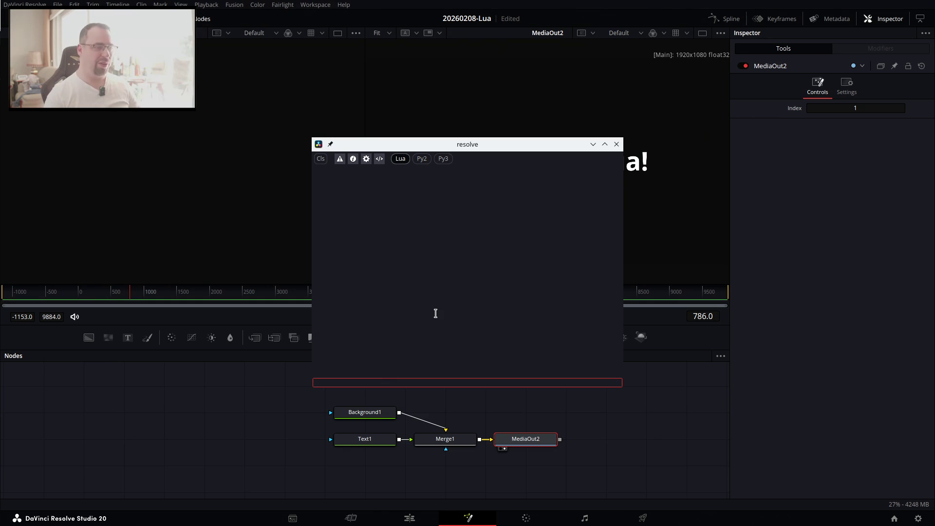
key("Return")
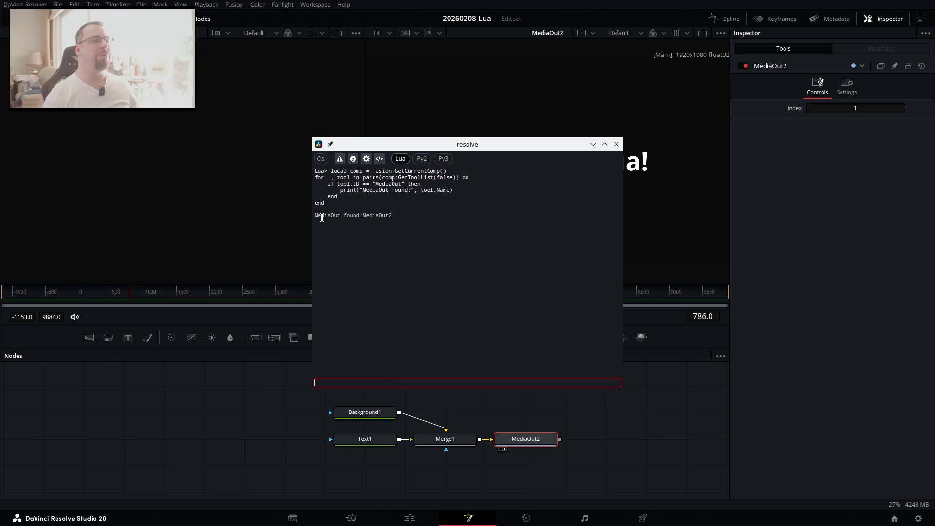
left_click_drag(315, 216, 407, 221)
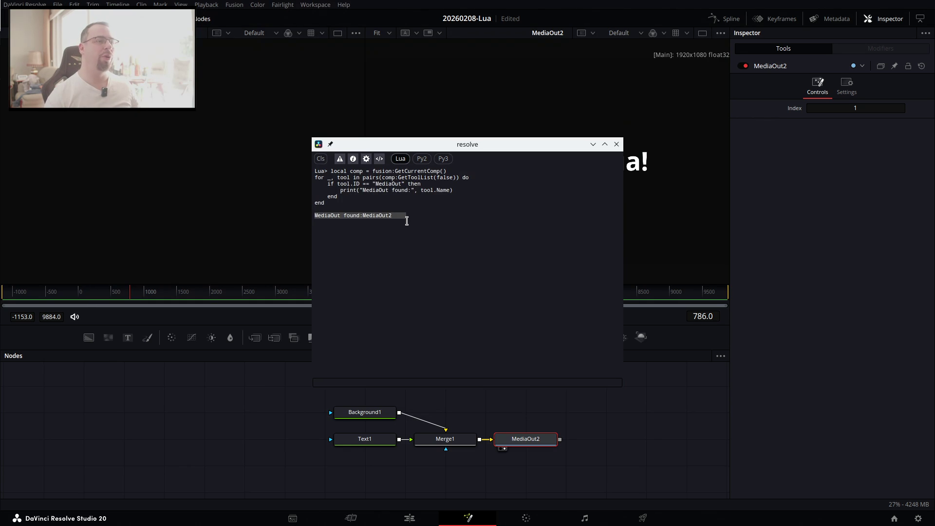
key("alt+Tab")
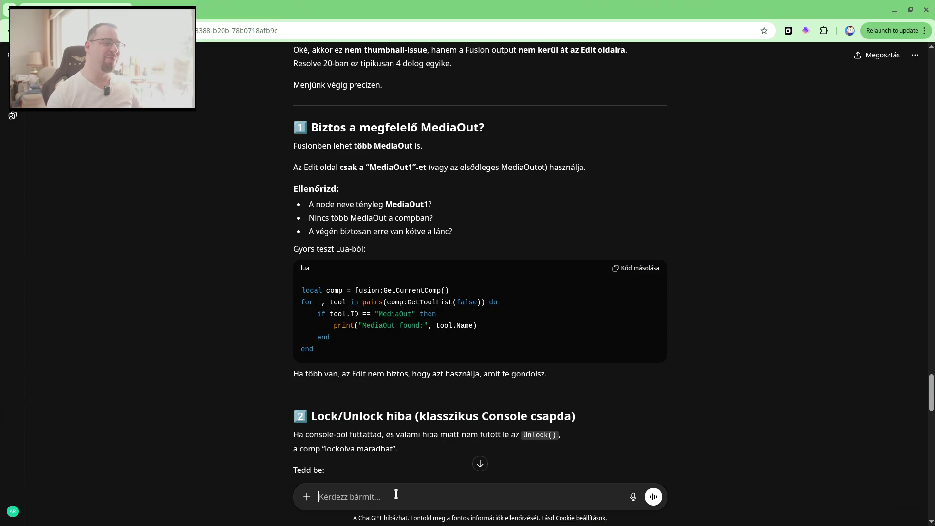
Paste the console line 'MediaOut found: MediaOut2' over the mistaken code in ChatGPT's draft.
type("local comp = fusion:GetCurrentComp() for _, tool in pairs(comp:GetToolList(false)) do     if tool.ID == \"MediaOut\" then         print(\"MediaOut found:\", tool.Name)     end end")
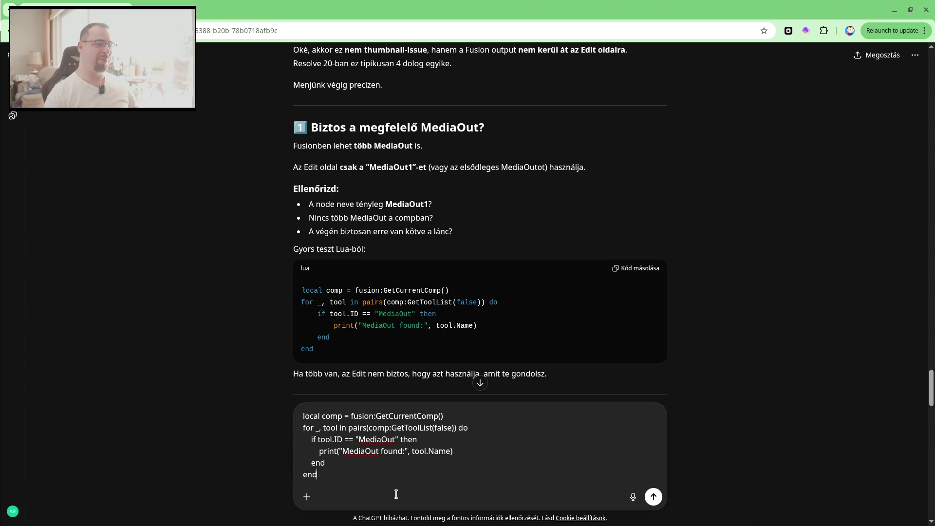
key("shift+Up")
key("shift+Up")
key("shift+Up")
key("shift+Up")
key("shift+Up")
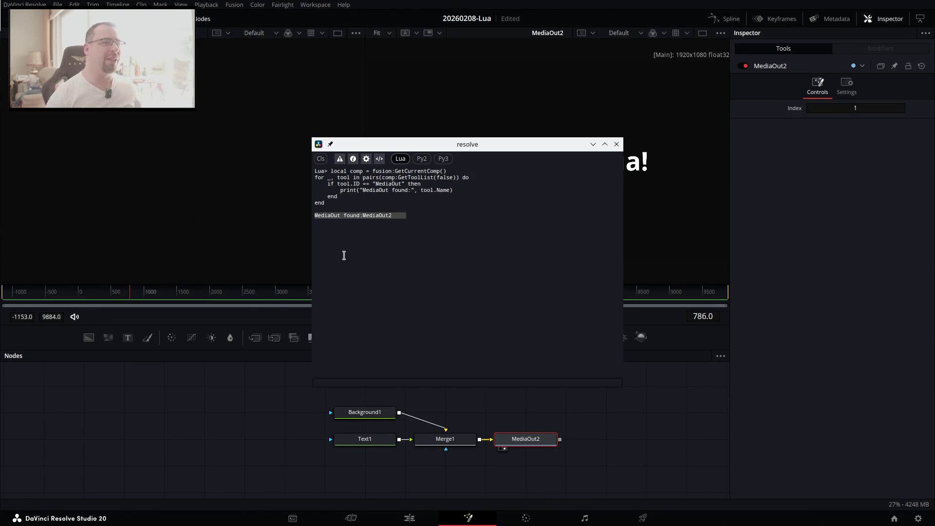
right_click(358, 215)
left_click(371, 225)
key("alt+Tab")
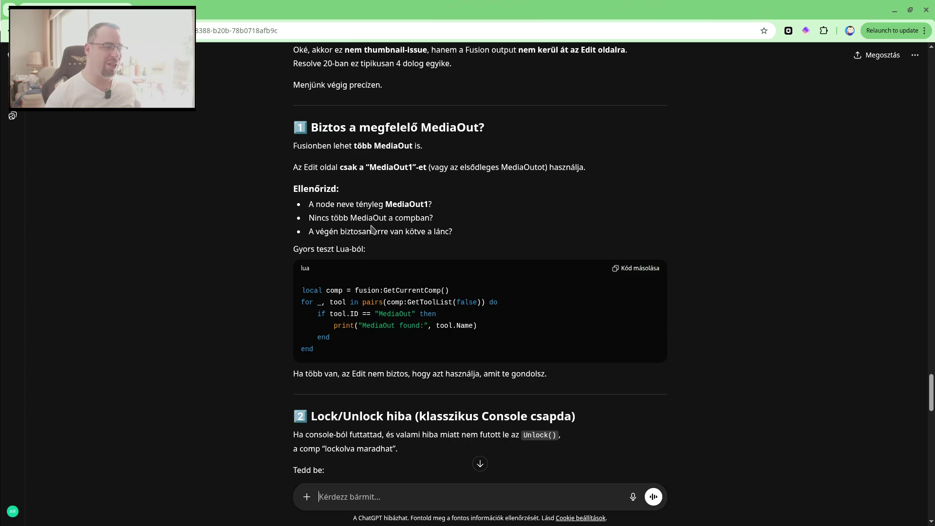
key("ctrl+v")
key("shift+Return")
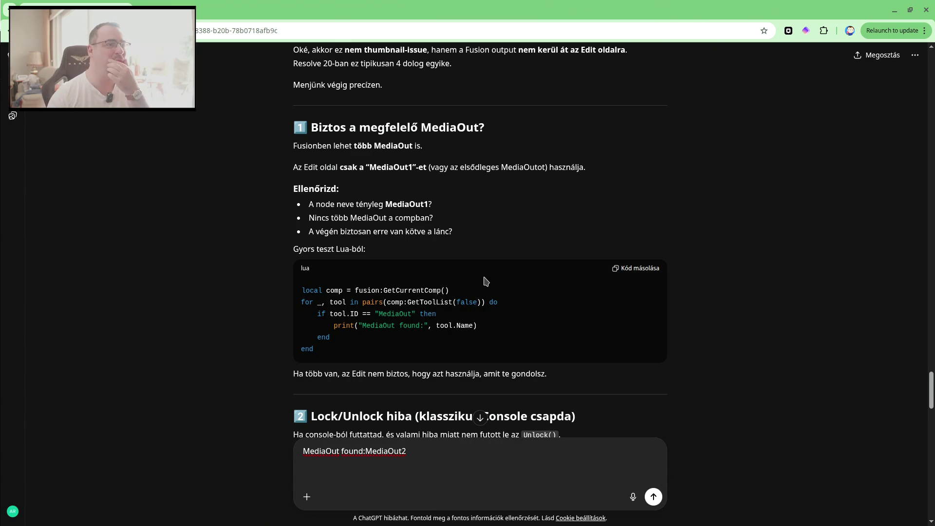
scroll(486, 273, "down", 3)
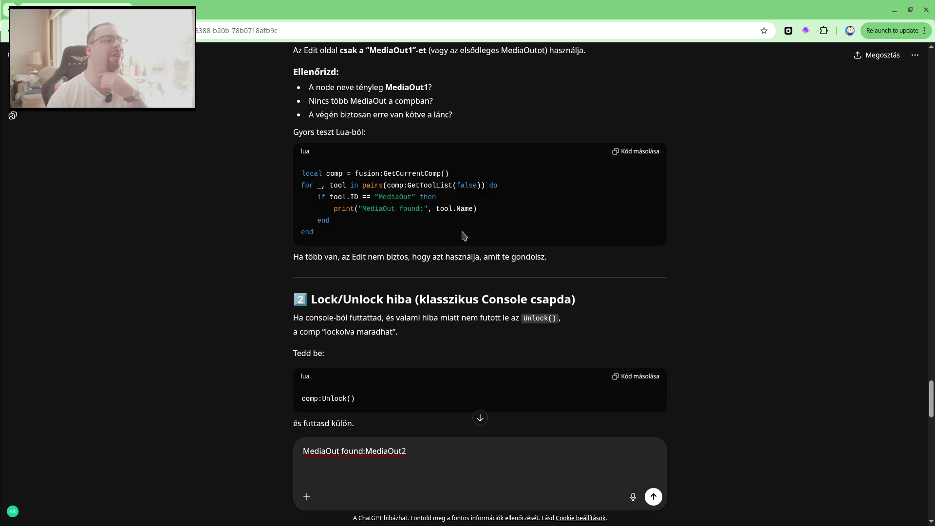
scroll(462, 236, "down", 2)
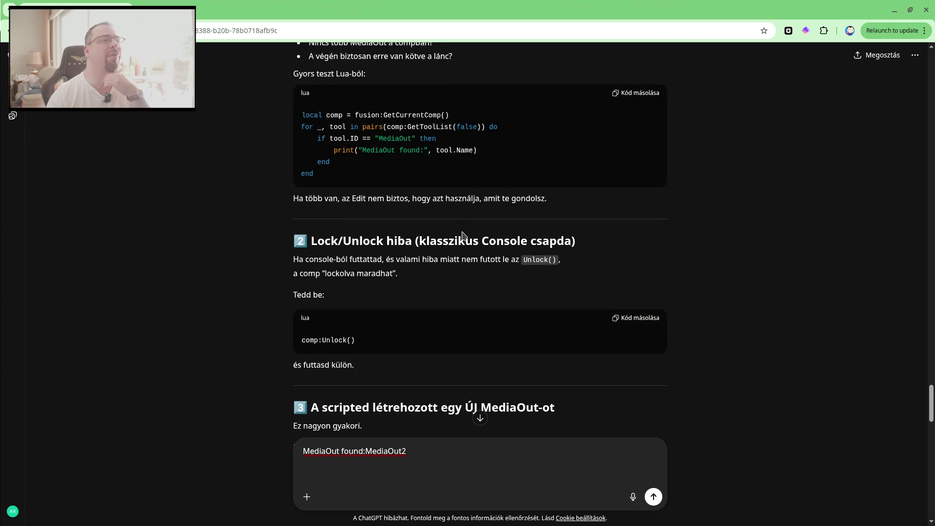
scroll(463, 236, "down", 2)
key("alt+Tab")
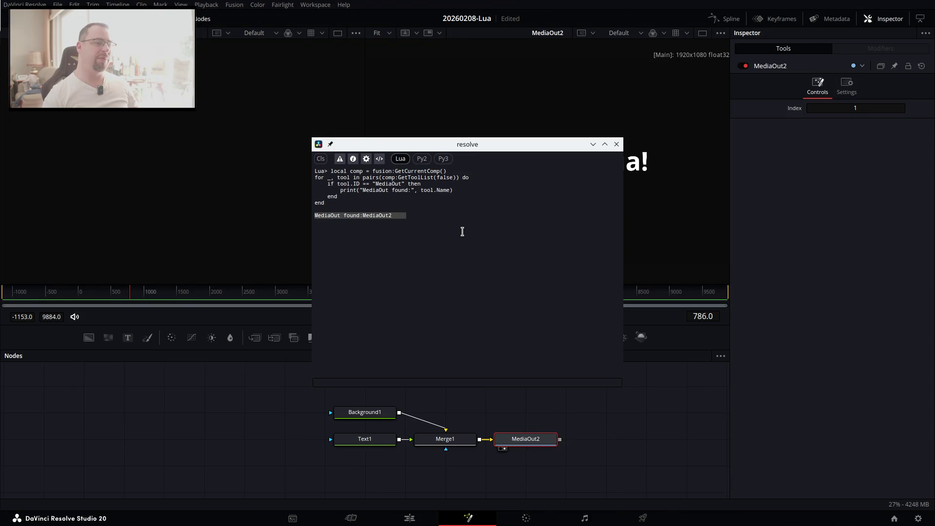
Close the console and look at MediaOut2's context menu in the Fusion node graph.
left_click(528, 440)
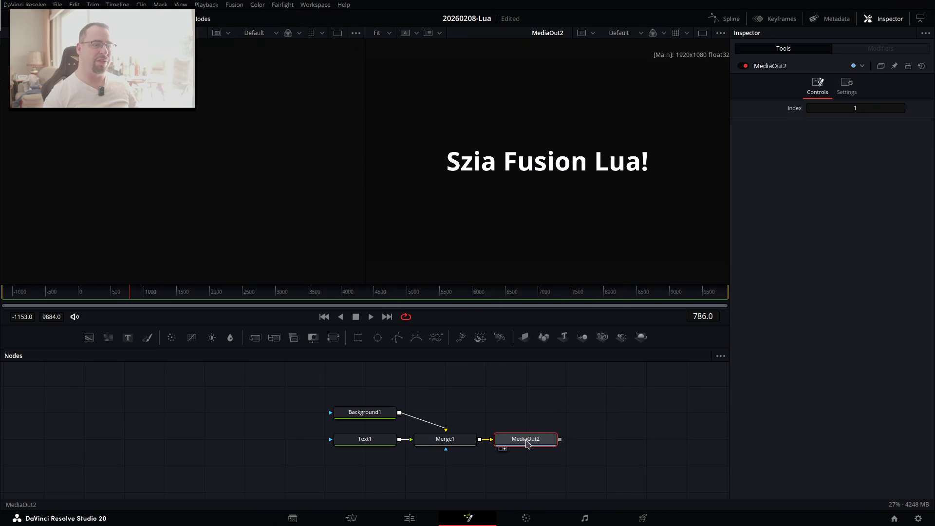
right_click(527, 443)
key("Escape")
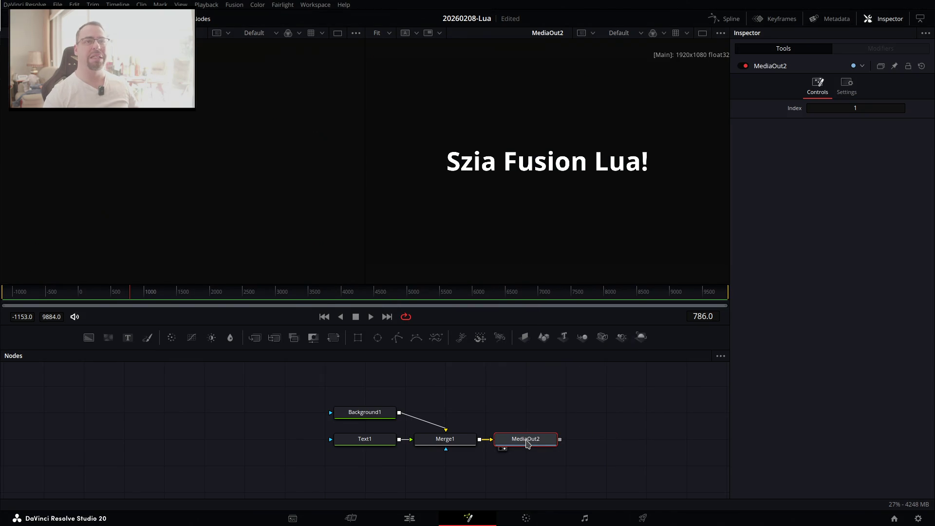
key("alt+Tab")
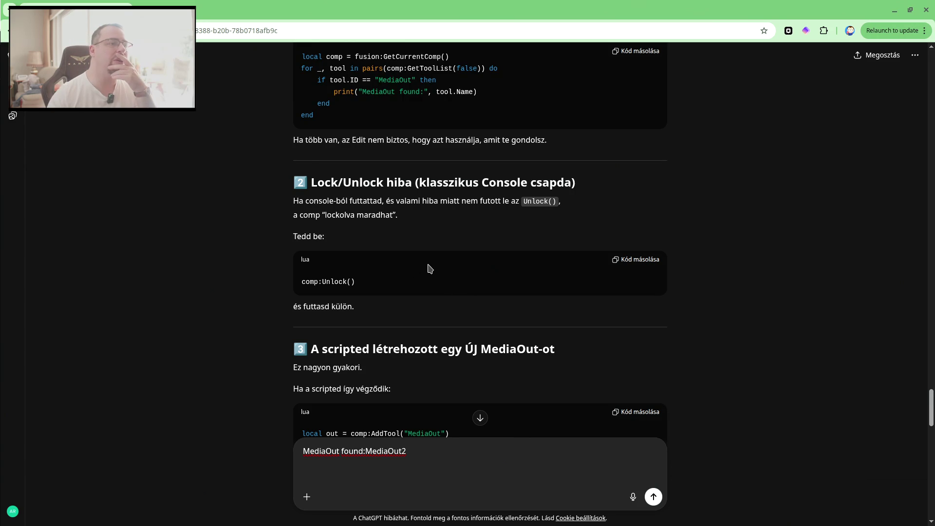
scroll(443, 302, "down", 2)
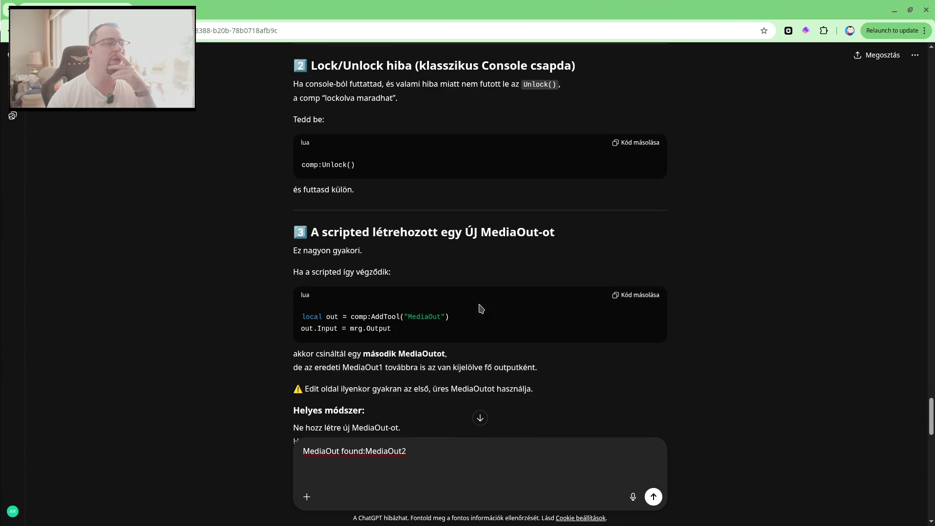
scroll(481, 308, "down", 1)
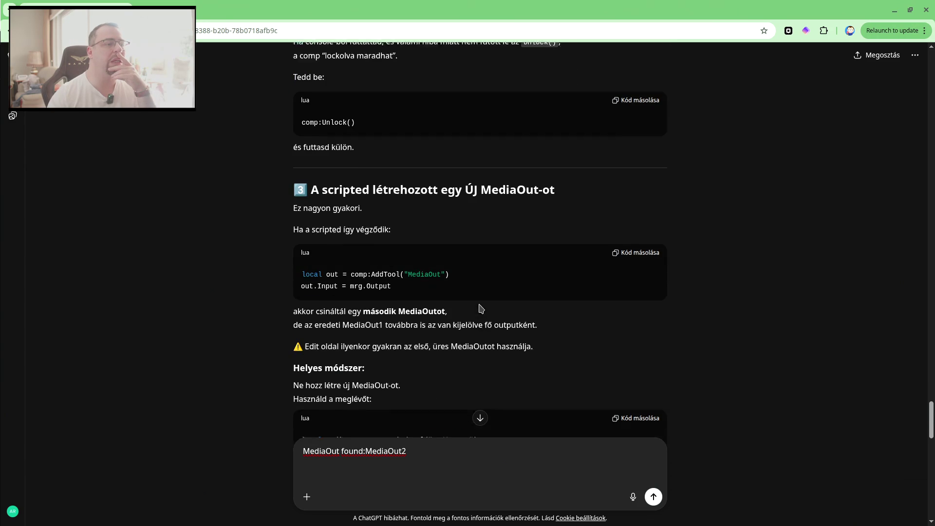
scroll(435, 330, "down", 1)
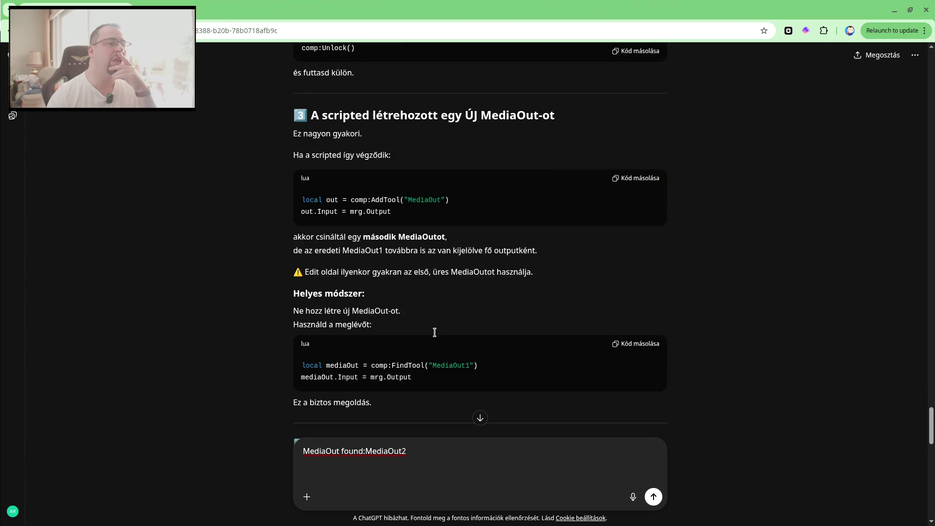
scroll(441, 324, "down", 1)
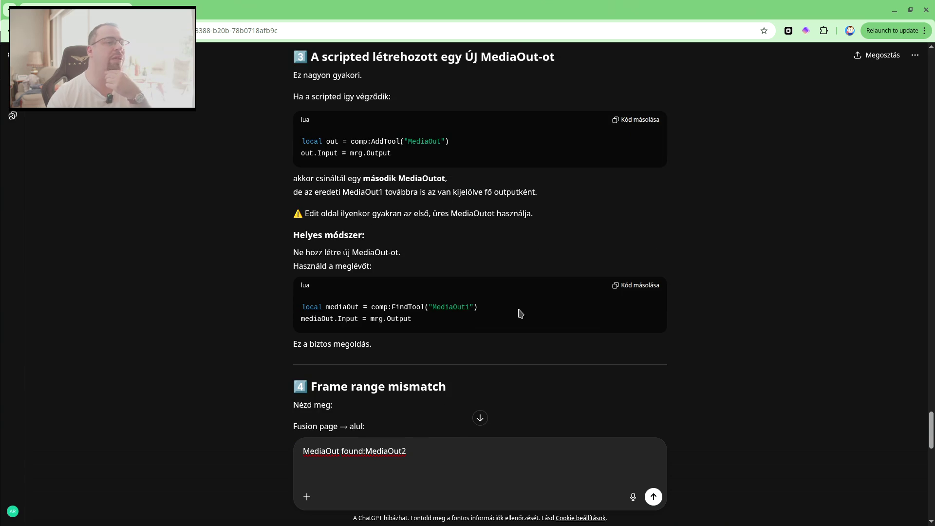
scroll(520, 313, "down", 1)
scroll(519, 313, "down", 1)
scroll(520, 313, "down", 1)
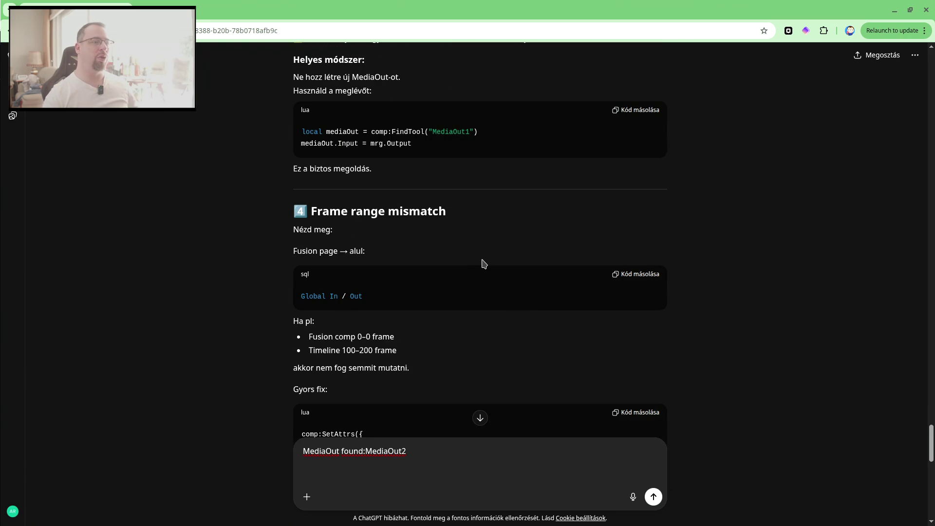
key("alt+Tab")
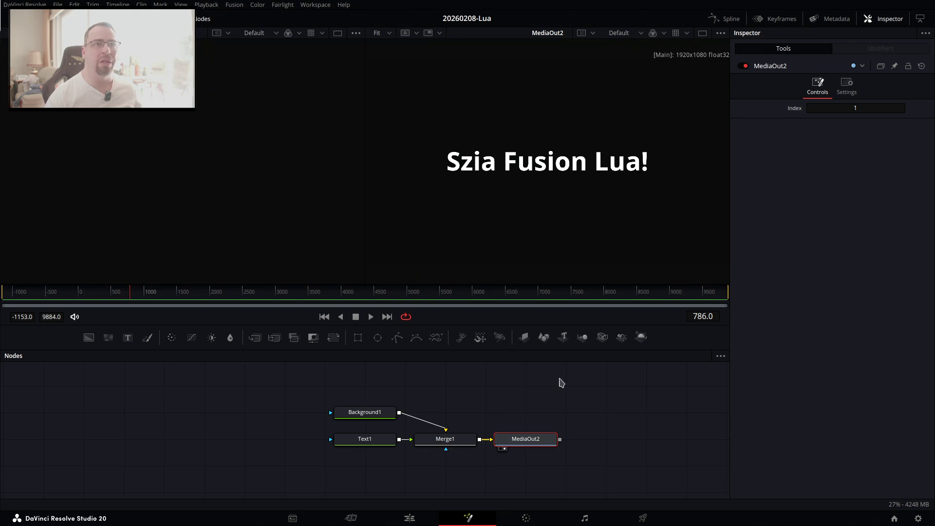
key("alt+Tab")
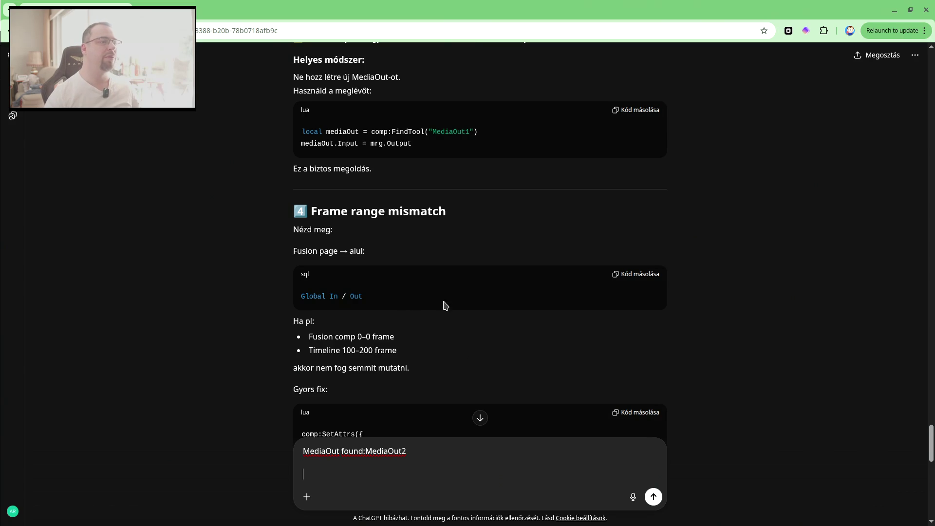
Read ChatGPT's MediaOut answer to the end, glancing at the Fusion comp in Resolve.
scroll(465, 300, "down", 2)
scroll(466, 301, "down", 1)
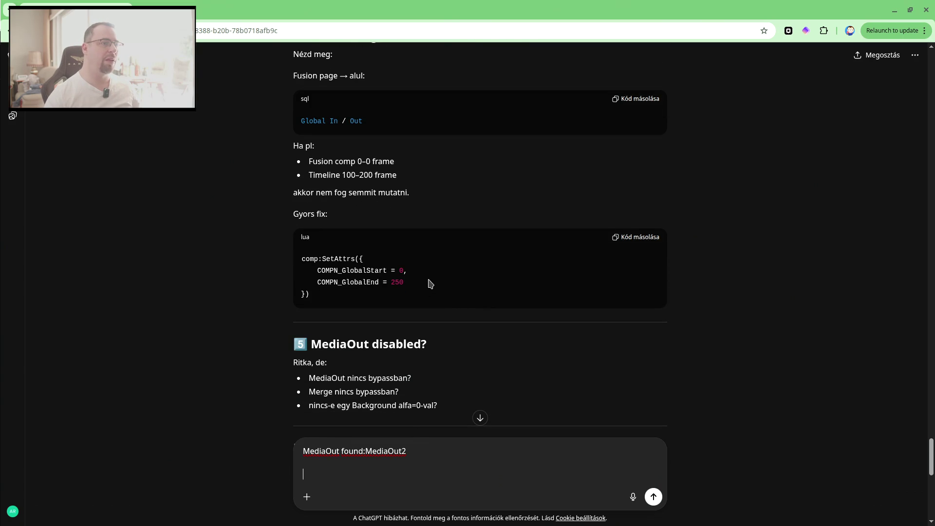
scroll(469, 280, "down", 2)
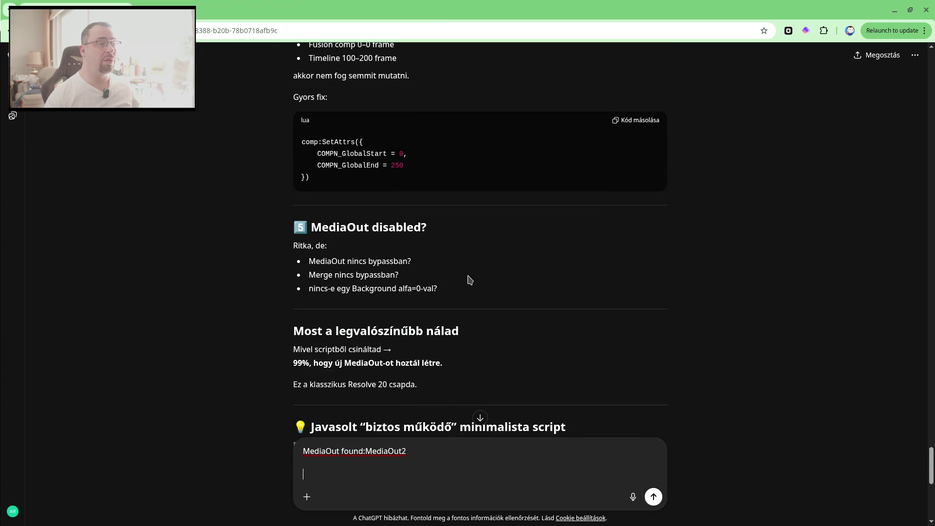
scroll(468, 280, "down", 1)
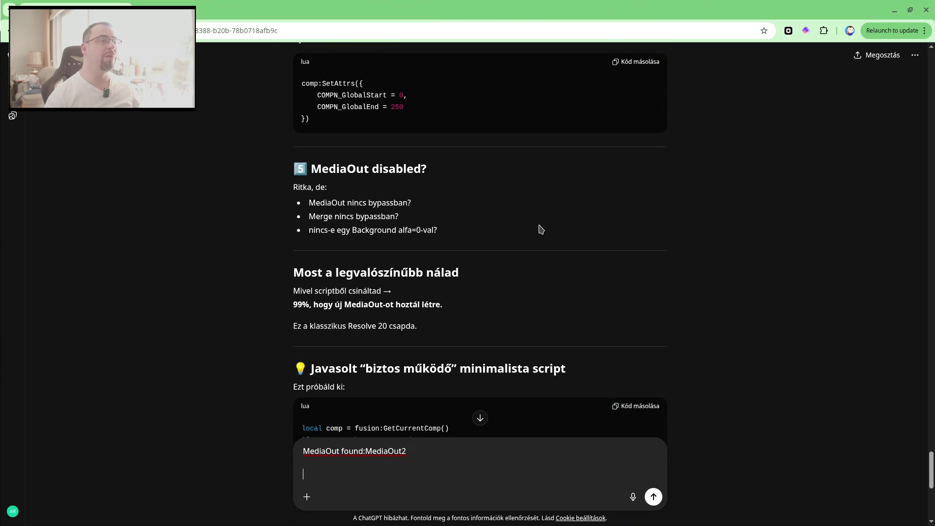
key("alt+Tab")
key("alt+Tab")
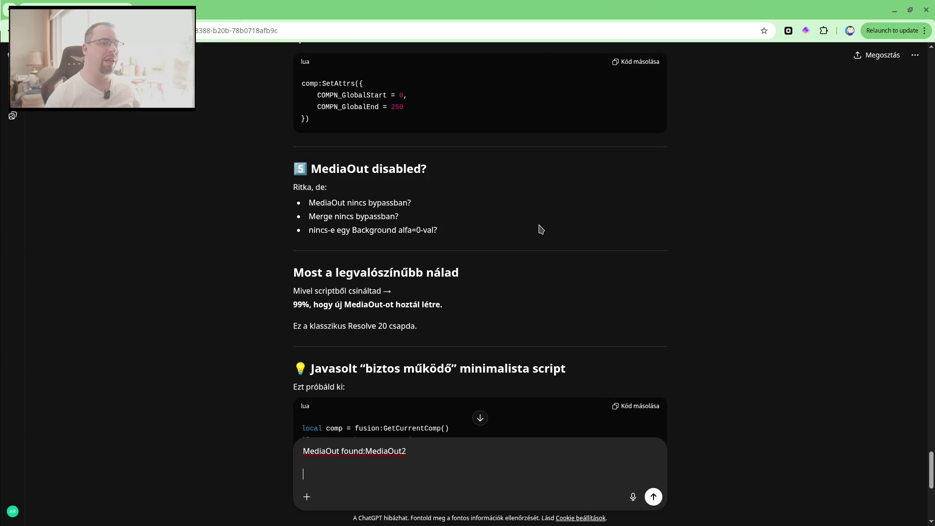
scroll(541, 229, "down", 1)
scroll(541, 229, "down", 3)
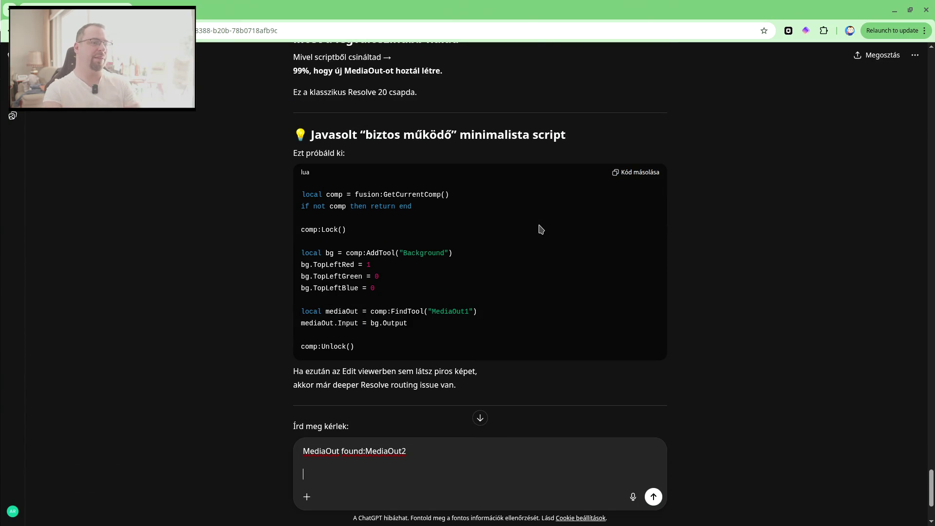
scroll(539, 229, "down", 2)
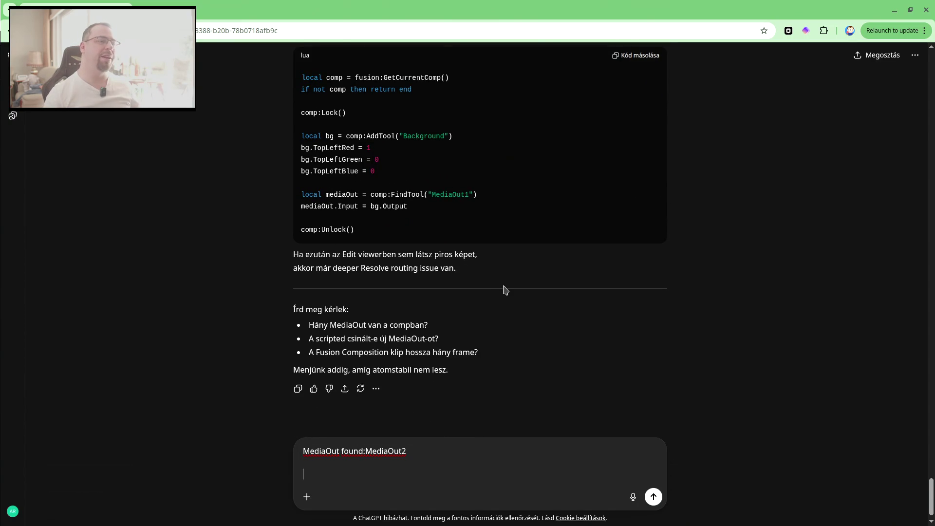
scroll(506, 291, "down", 1)
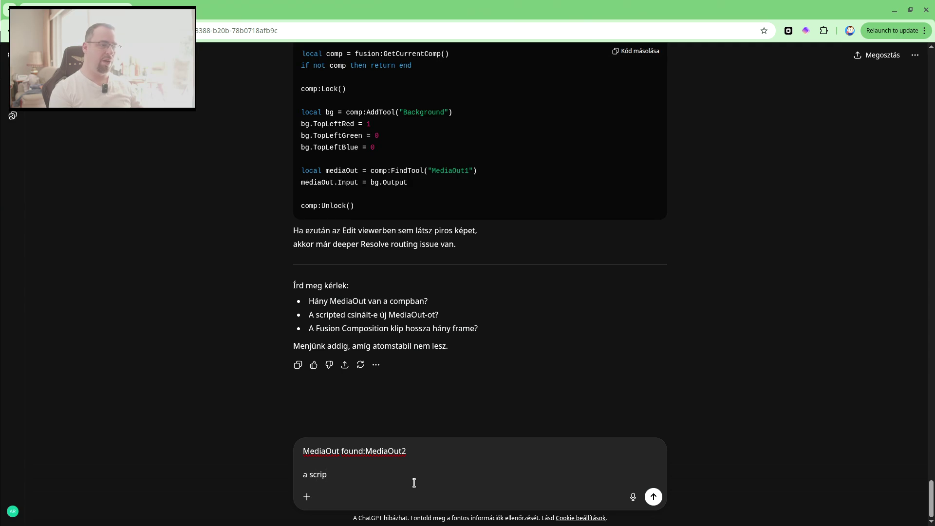
type("a script csinált újat, de kitör")
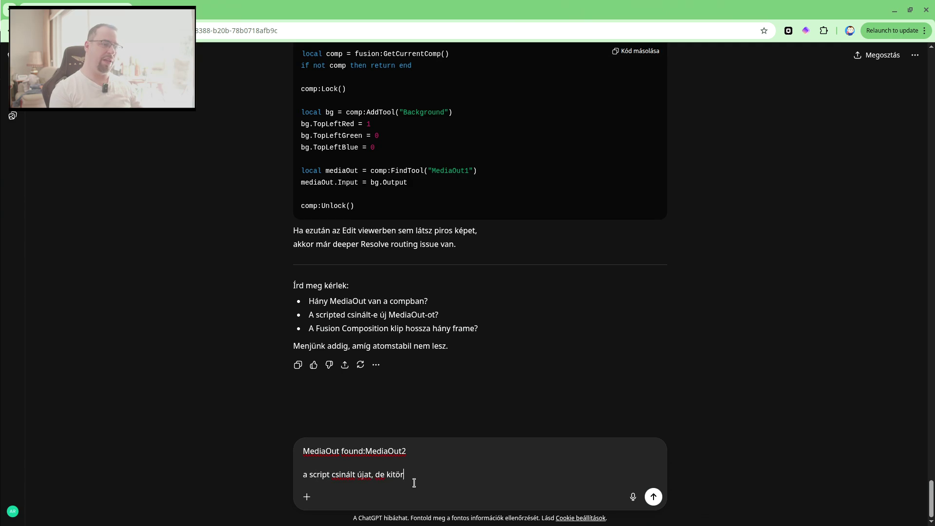
Write that the script created MediaOut2 after MediaOut1 was deleted, and the clip is likely 786 frames.
type("öltem  régit, az volt a MediaOut1. A klé")
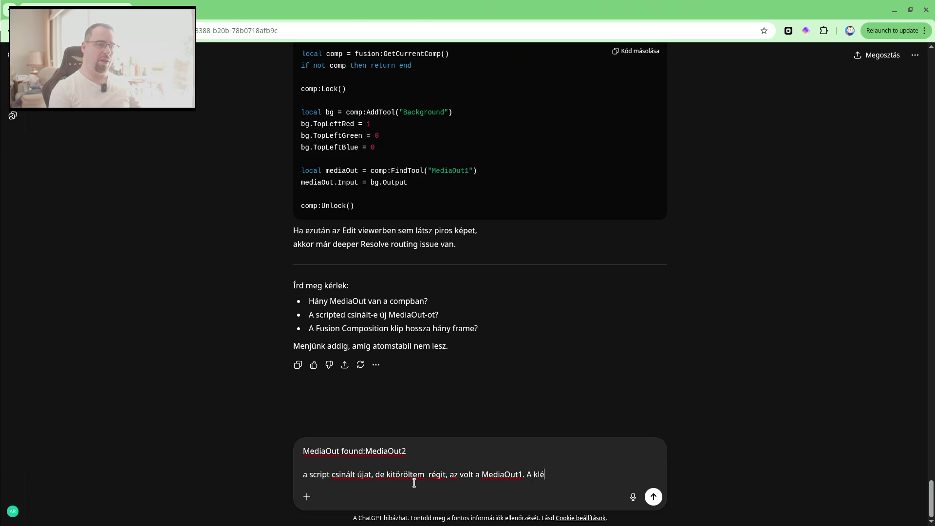
key("alt+Tab")
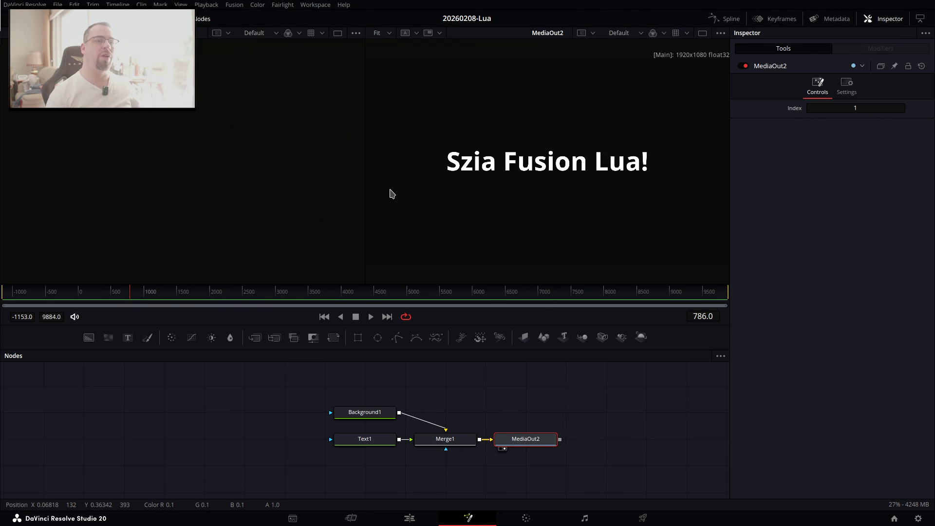
key("alt+Tab")
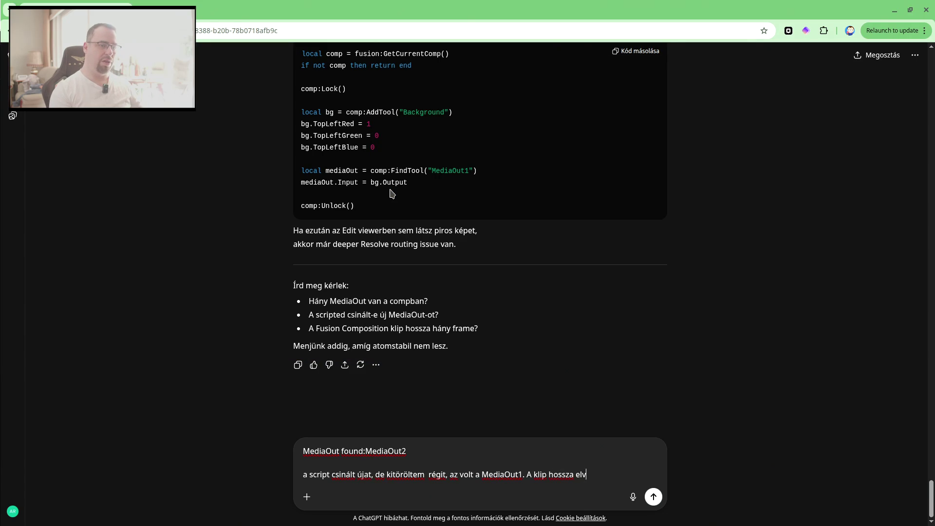
type("ileg 786 frame,")
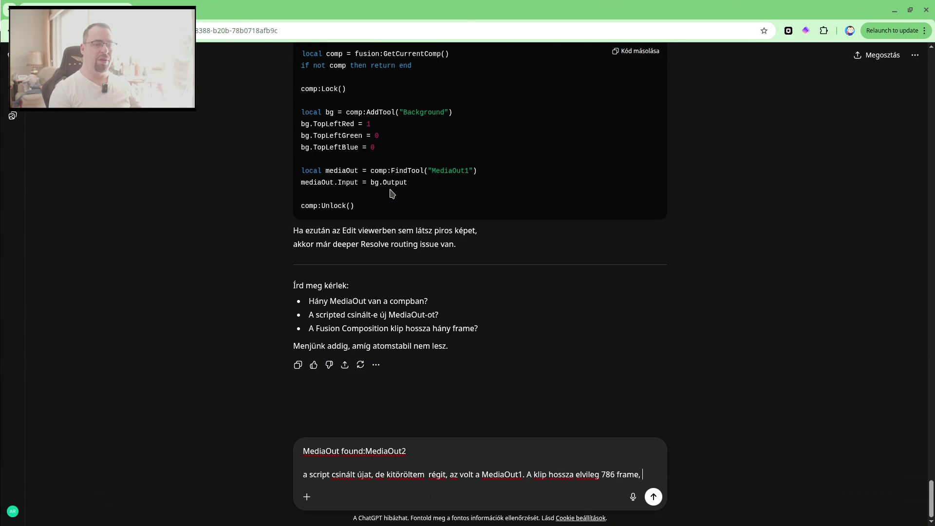
type(" de ebben nem vagyok biztos.")
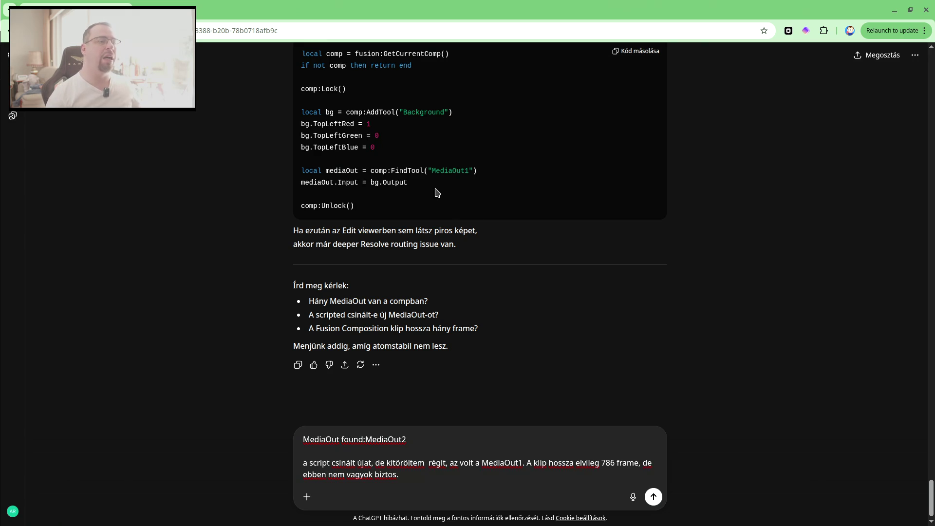
Add that the global in/out setting wasn't found, and send the reply.
scroll(428, 209, "up", 2)
scroll(453, 219, "up", 2)
scroll(476, 228, "up", 4)
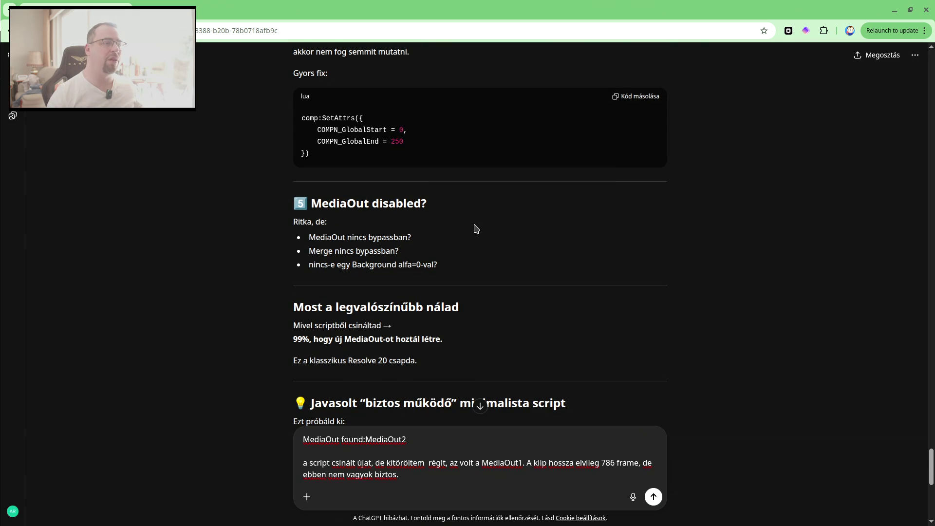
scroll(476, 229, "up", 3)
scroll(469, 263, "up", 4)
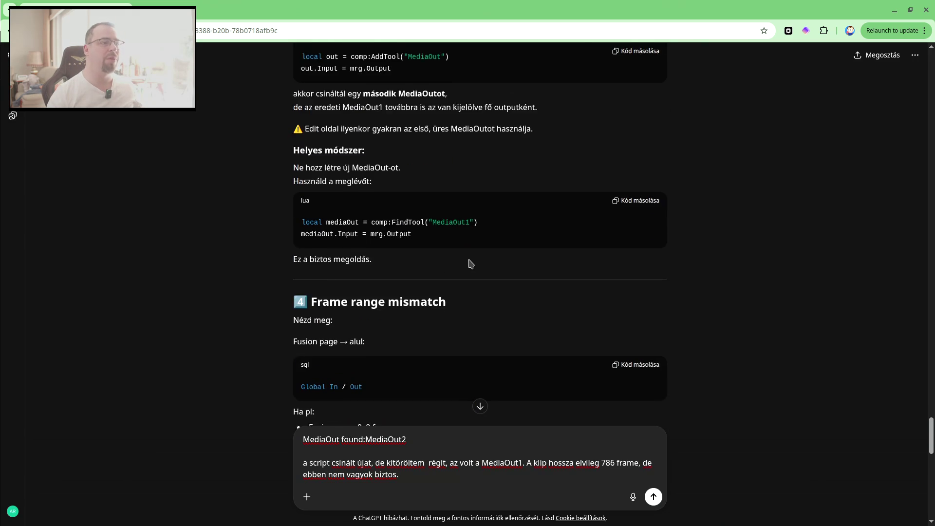
scroll(471, 263, "down", 3)
scroll(462, 283, "down", 10)
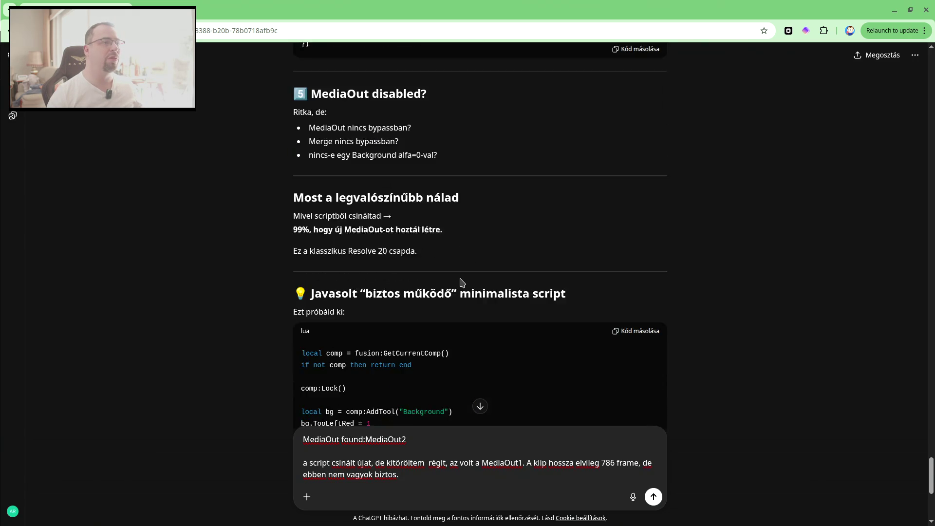
type("a global in/outot nem találtam meg")
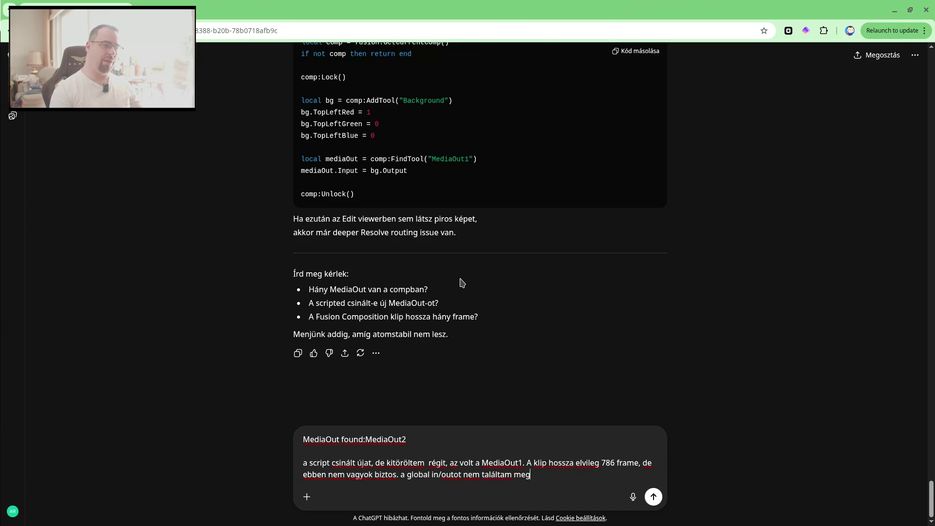
type(".")
key("Return")
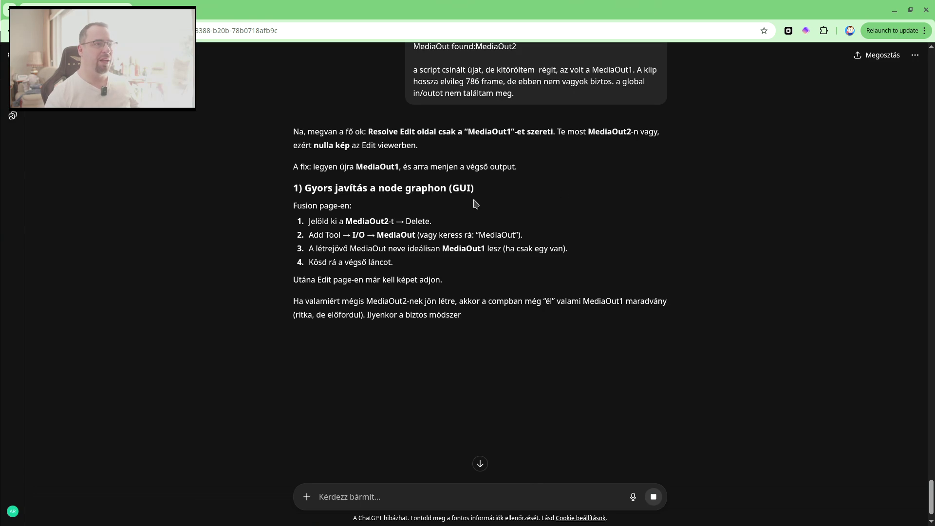
key("alt+Tab")
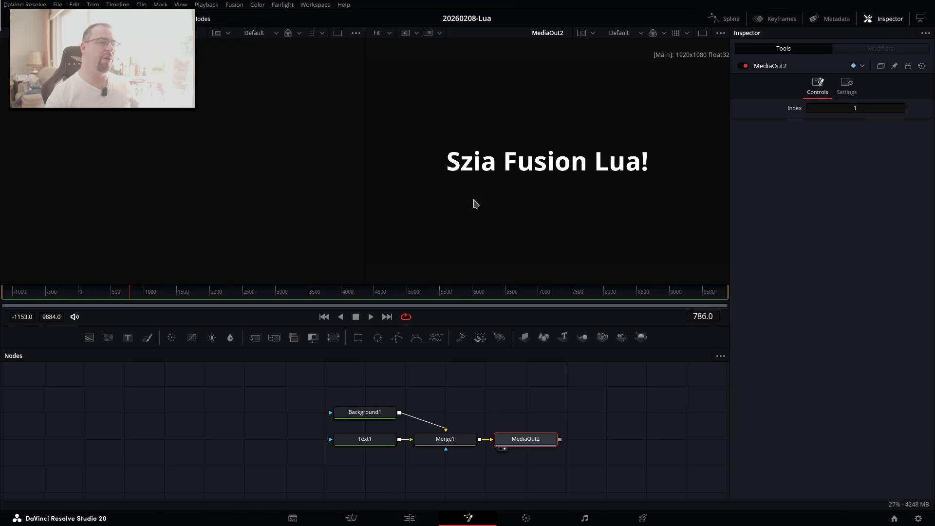
Delete the MediaOut2 node from the Fusion node graph.
right_click(532, 441)
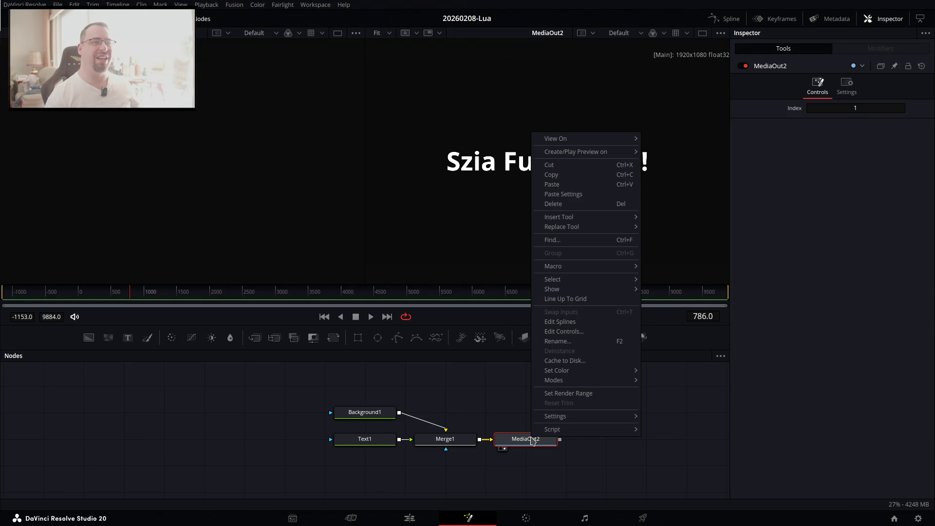
key("Escape")
key("Delete")
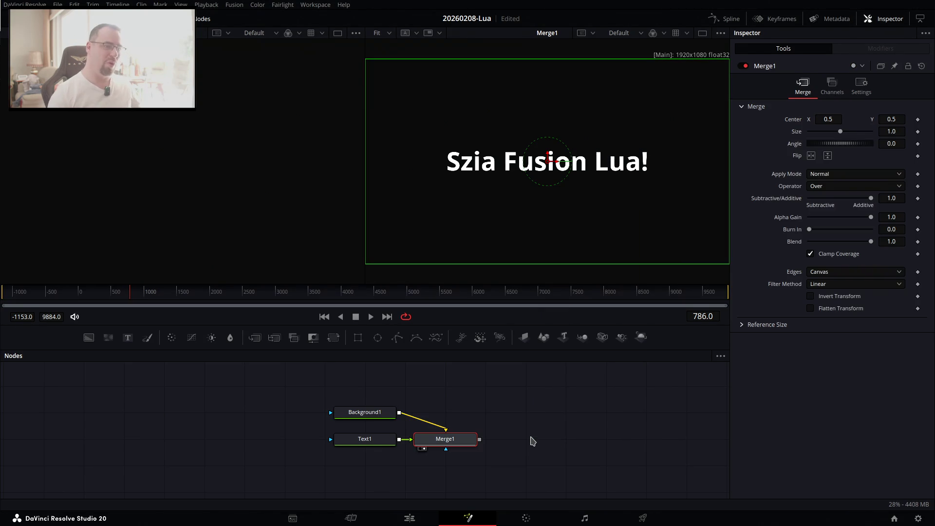
key("alt+Tab")
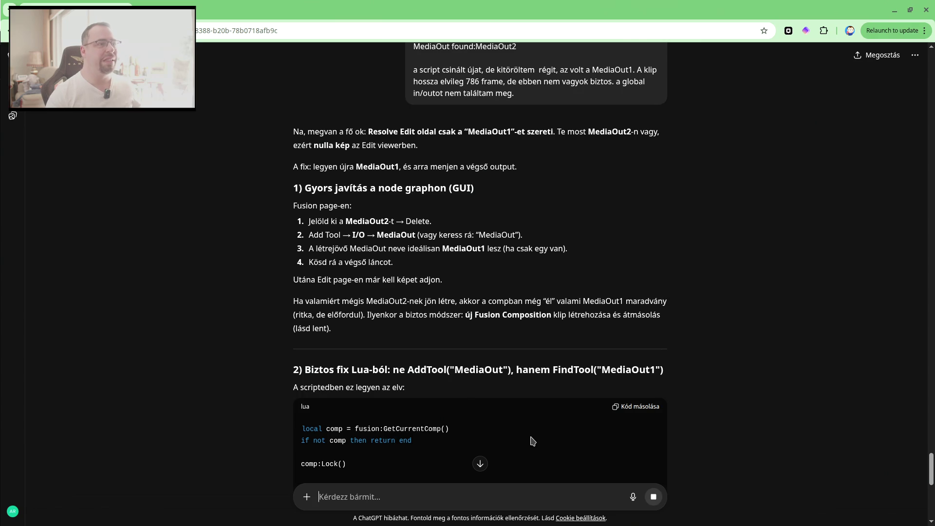
key("alt+Tab")
Add a new MediaOut1 node fed by Merge1 and view the Edit page.
right_click(533, 441)
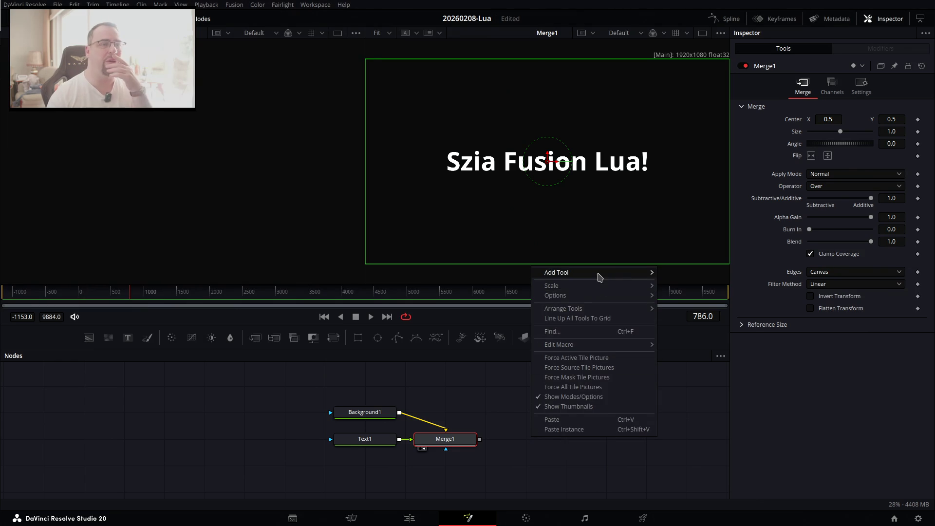
mouse_move(599, 277)
mouse_move(711, 209)
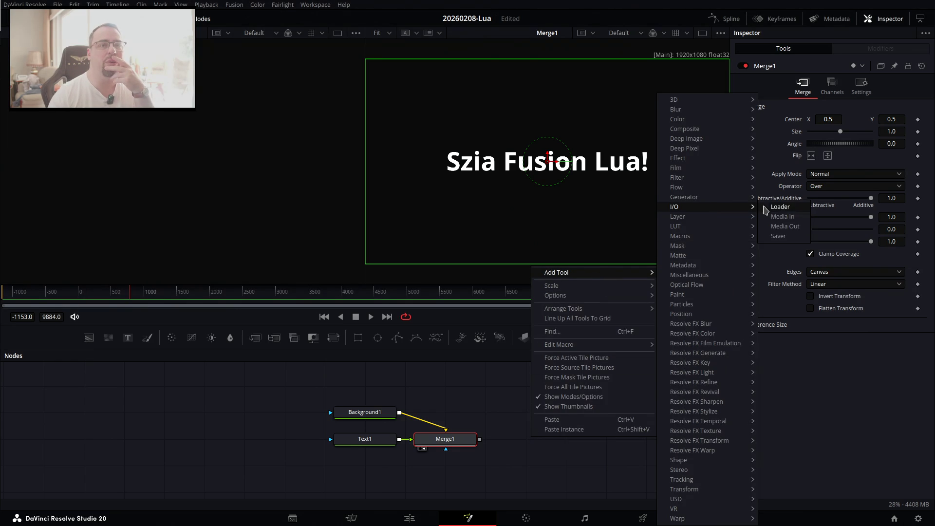
left_click(784, 226)
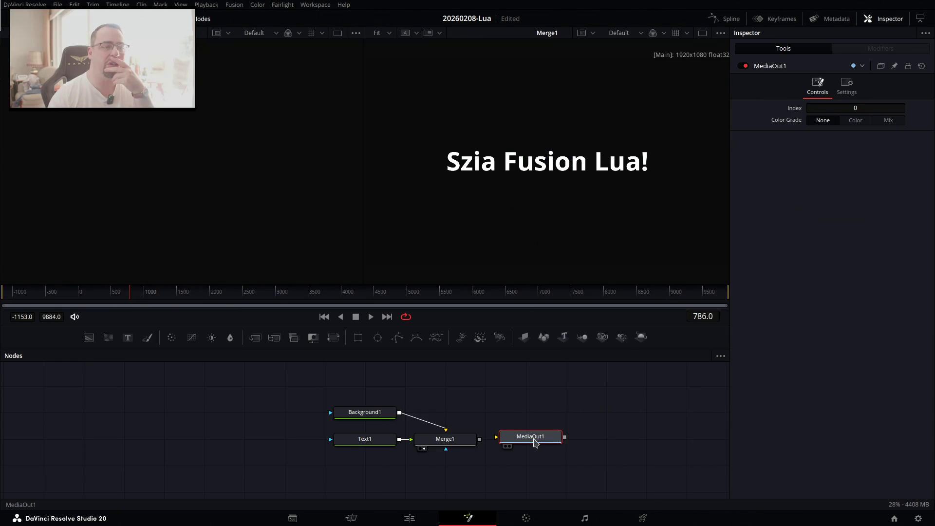
left_click_drag(537, 442, 566, 441)
left_click_drag(480, 439, 538, 445)
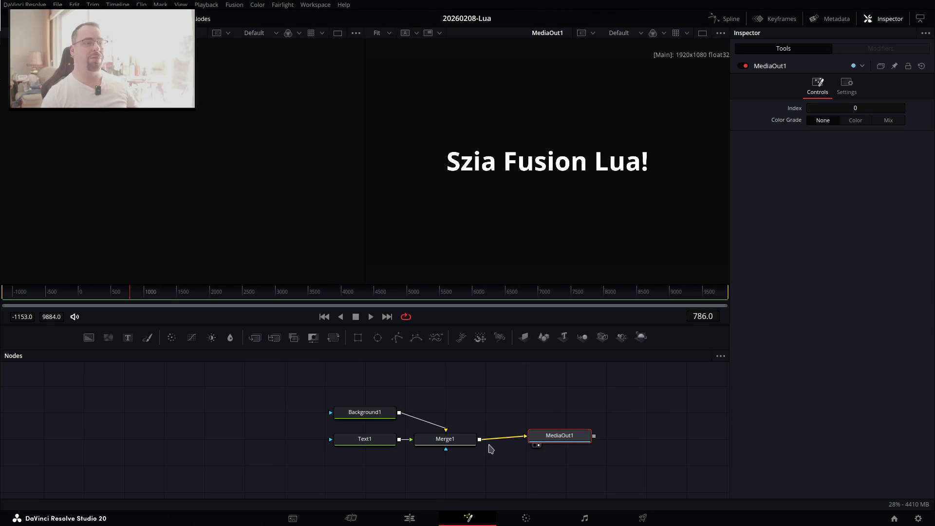
left_click(411, 517)
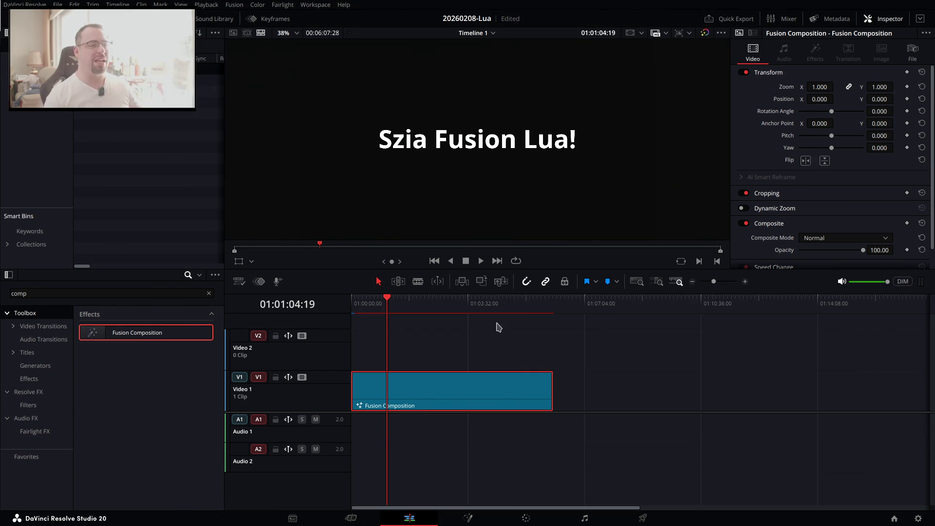
Scrub through the clip on the timeline, then return the playhead to the start.
left_click(450, 303)
left_click_drag(469, 303, 420, 319)
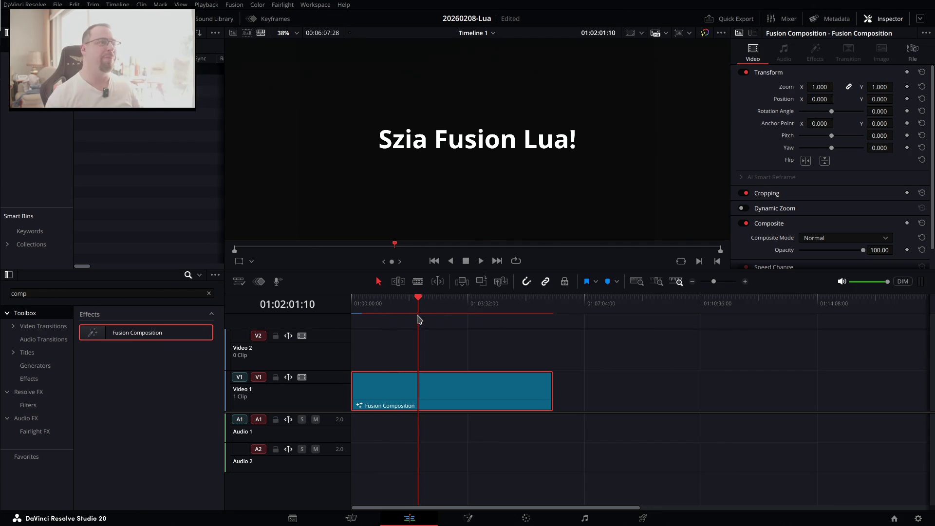
left_click_drag(449, 302, 482, 320)
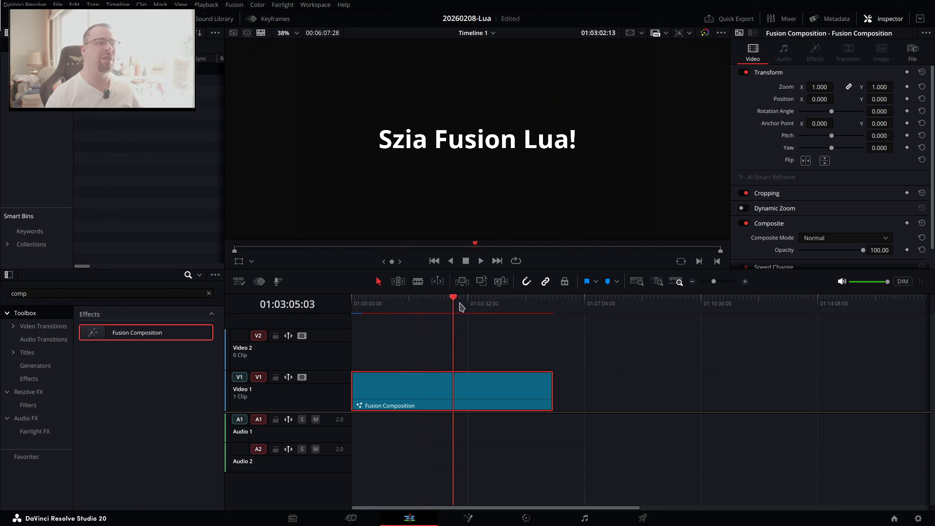
key("Home")
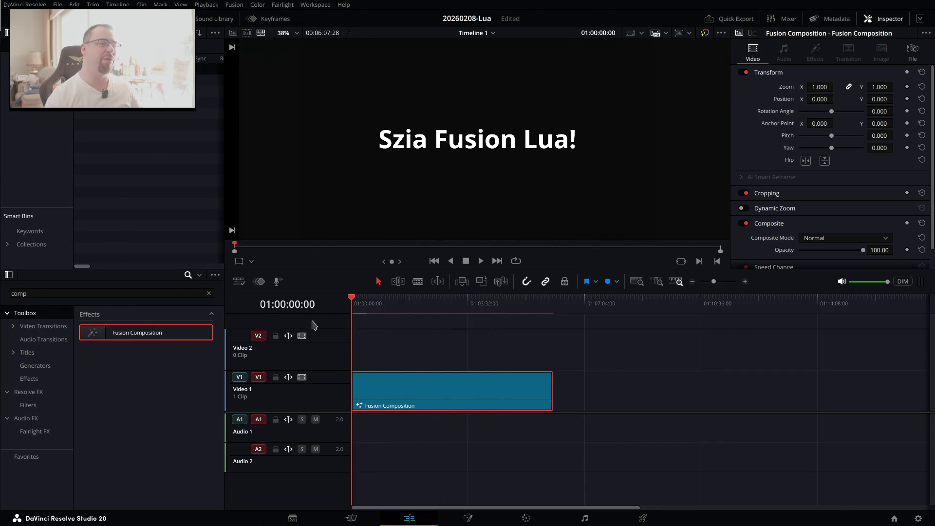
Open the clip's Fusion graph and show the Text1 node's settings.
left_click(467, 518)
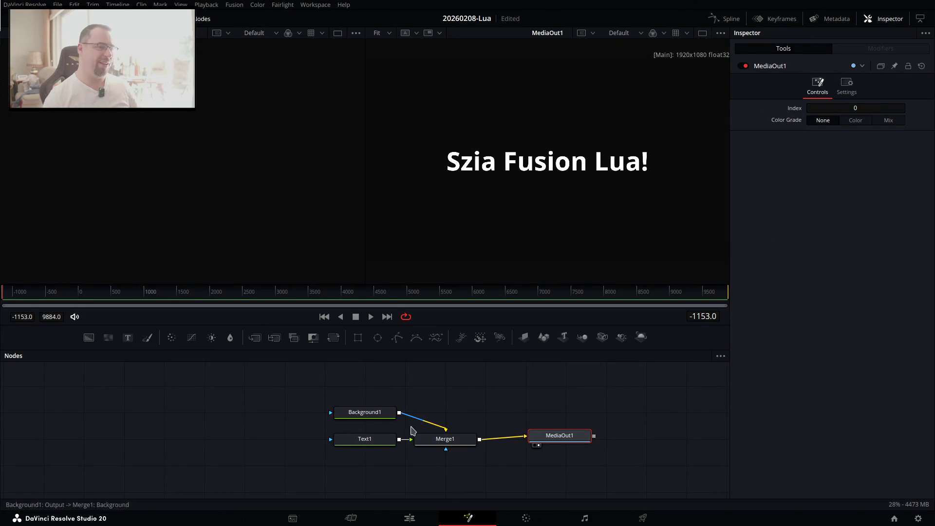
left_click(366, 439)
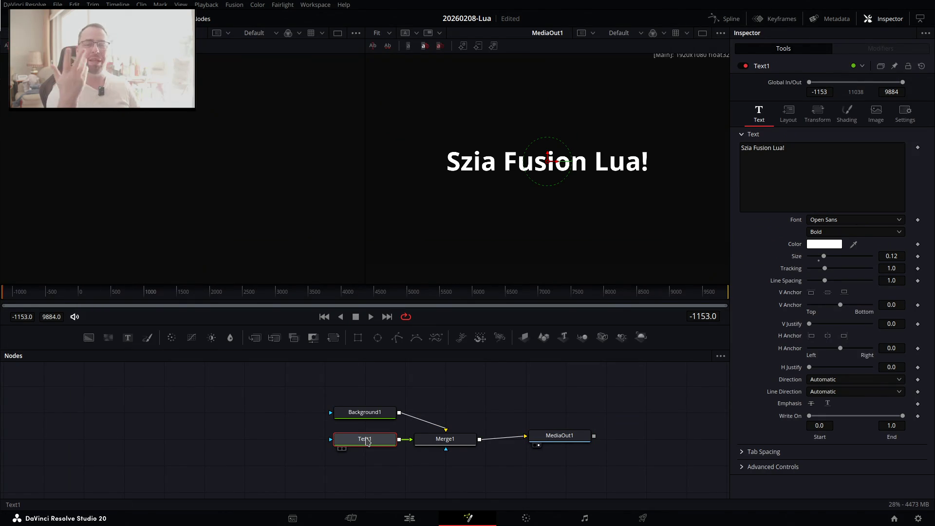
key("alt+Tab")
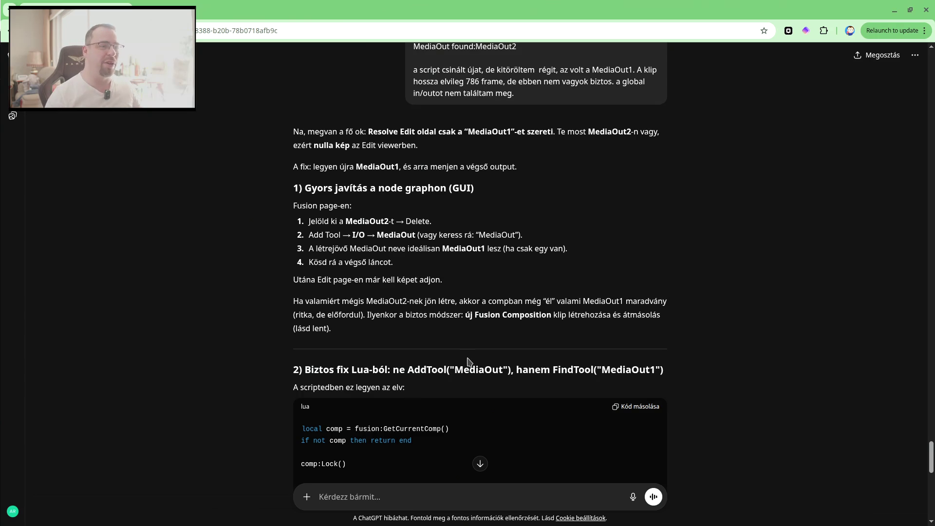
Send a follow-up saying it works and asking for rainbow-cycling Szia text.
scroll(466, 336, "down", 3)
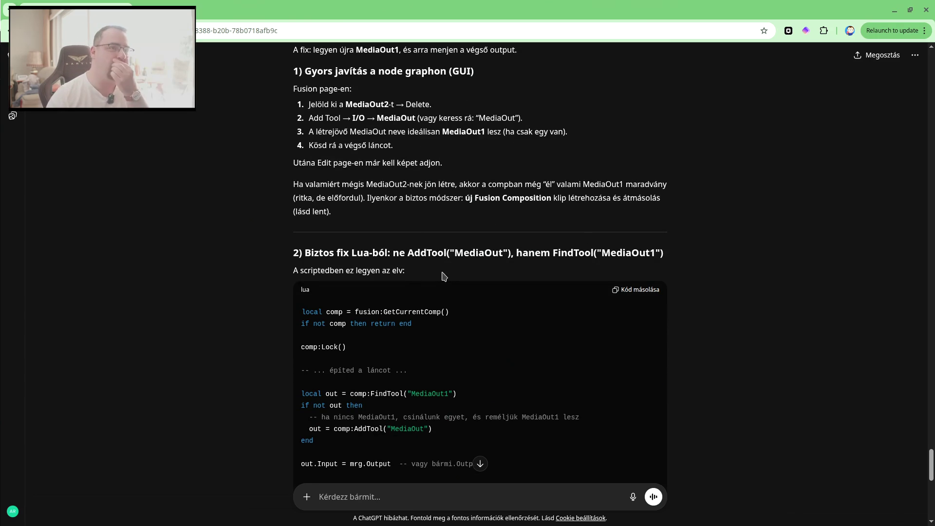
scroll(515, 373, "down", 5)
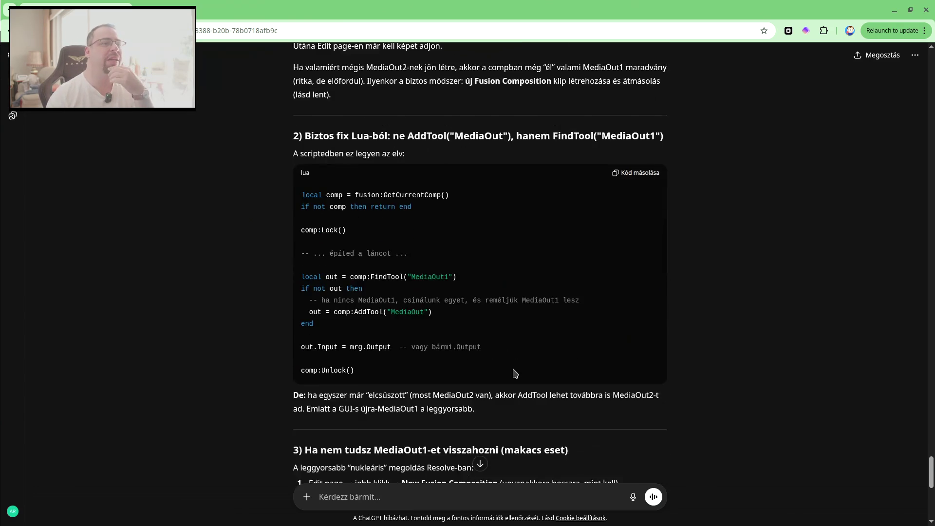
scroll(514, 373, "down", 1)
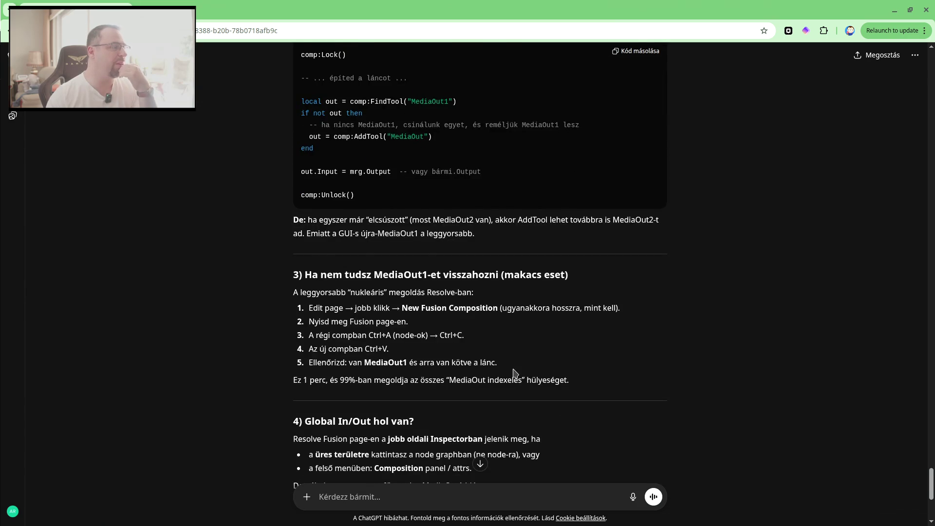
scroll(515, 373, "down", 3)
scroll(526, 375, "down", 1)
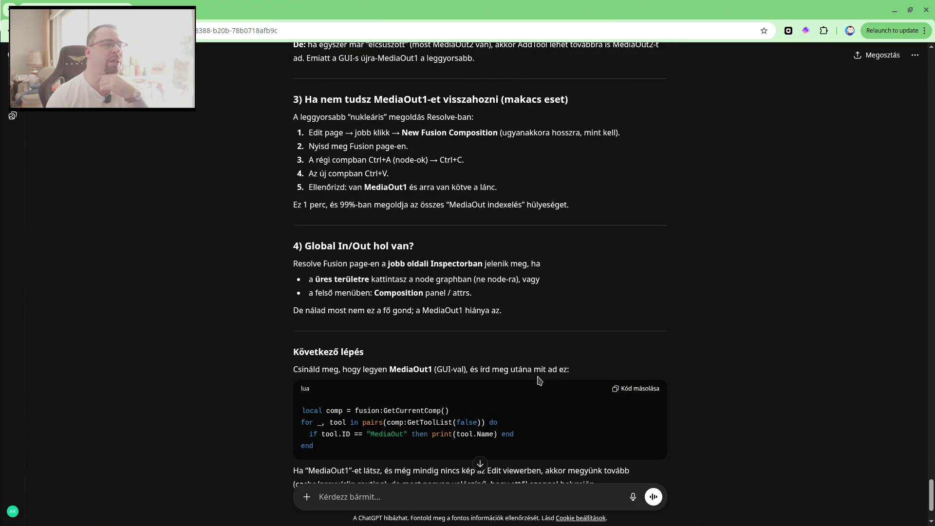
scroll(539, 380, "down", 2)
type("oké, működött. szeretnék olyat csin")
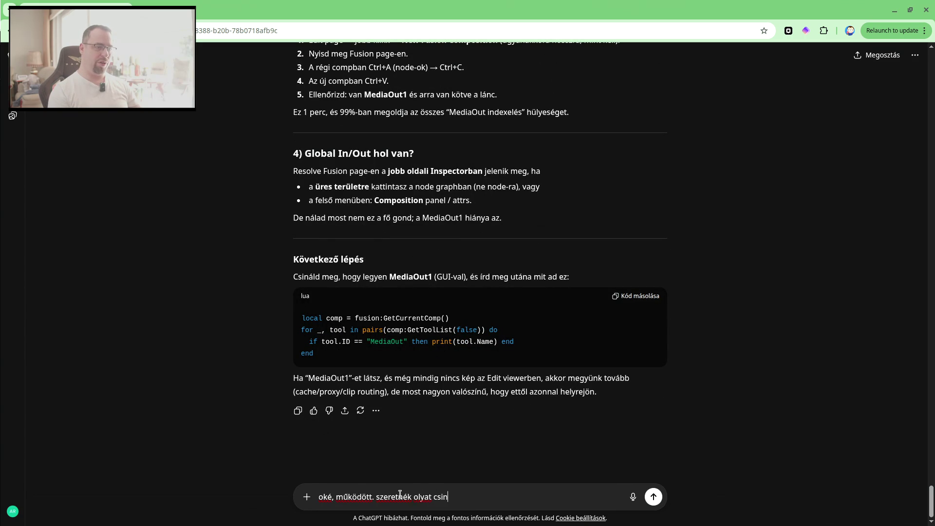
type("álni, hogy a Szia, világ! Text")
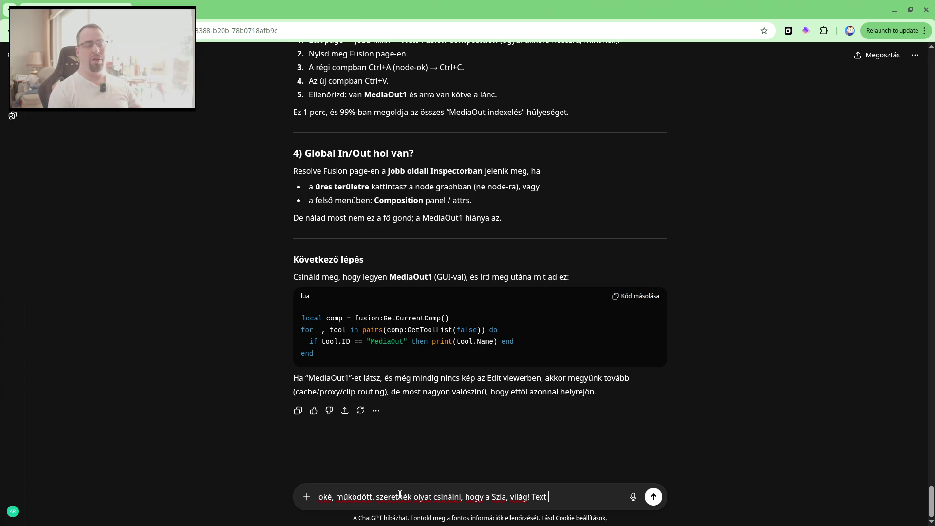
type("szi")
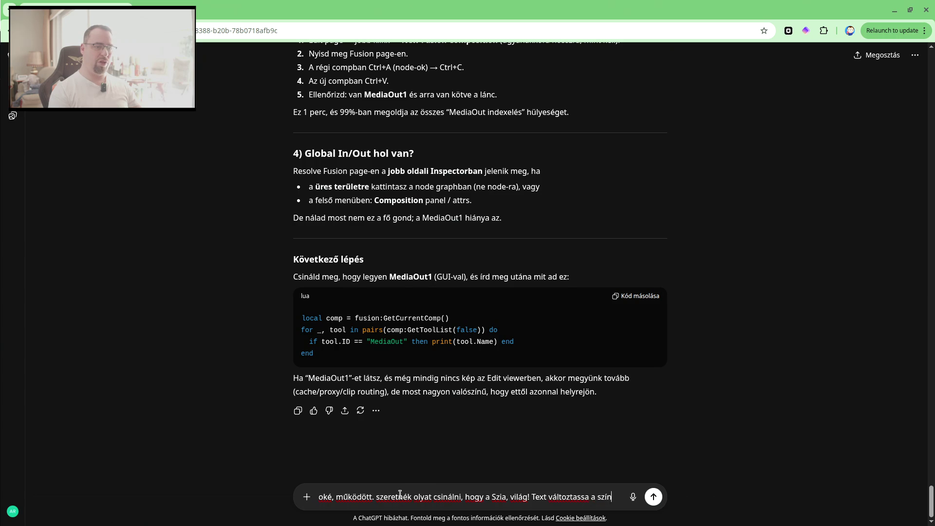
type("az idővel")
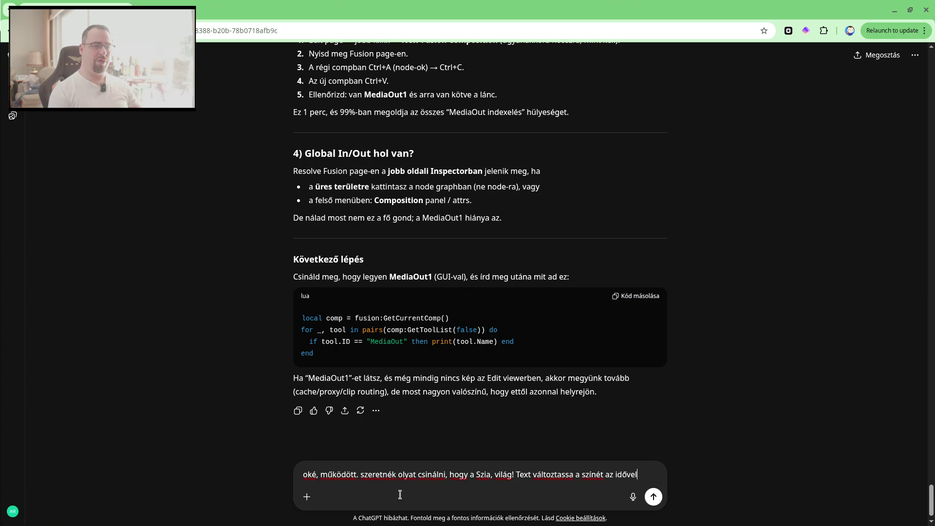
type(", tehát szivárványsz")
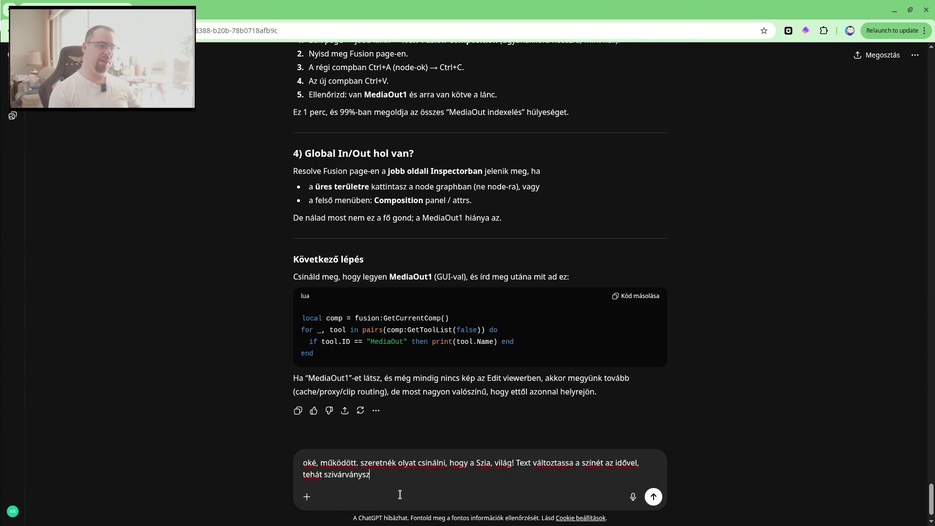
type("kben p")
type("zzon")
type(".")
key("Return")
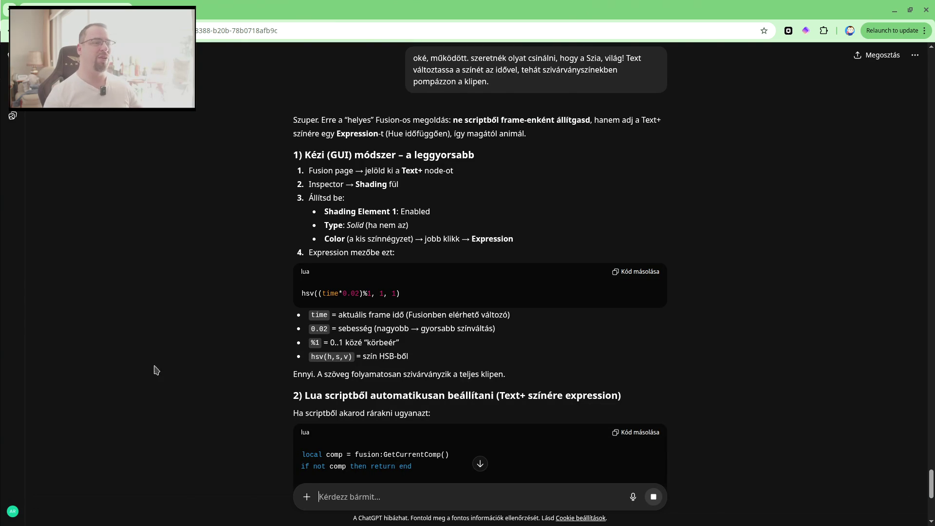
Read ChatGPT's hsv colour expression and Lua script, briefly selecting INPS_Name in the code.
scroll(397, 190, "down", 3)
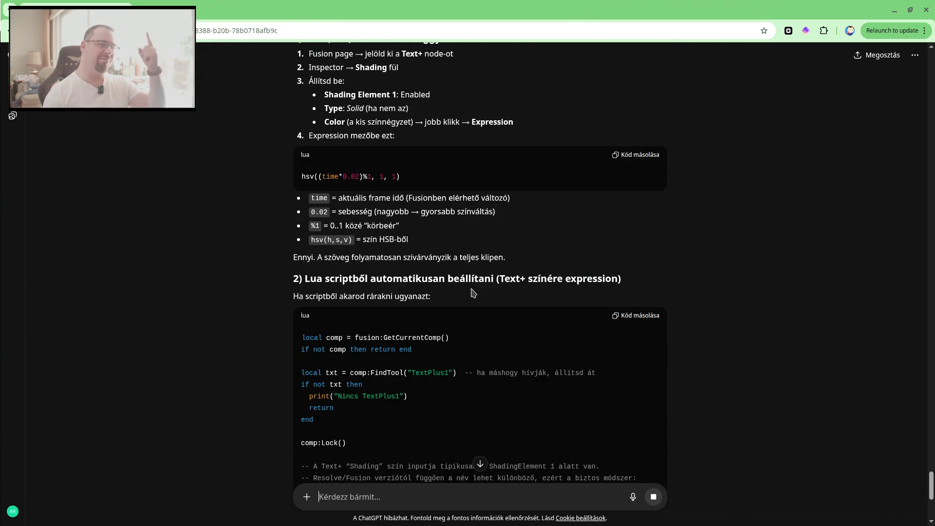
scroll(432, 265, "down", 2)
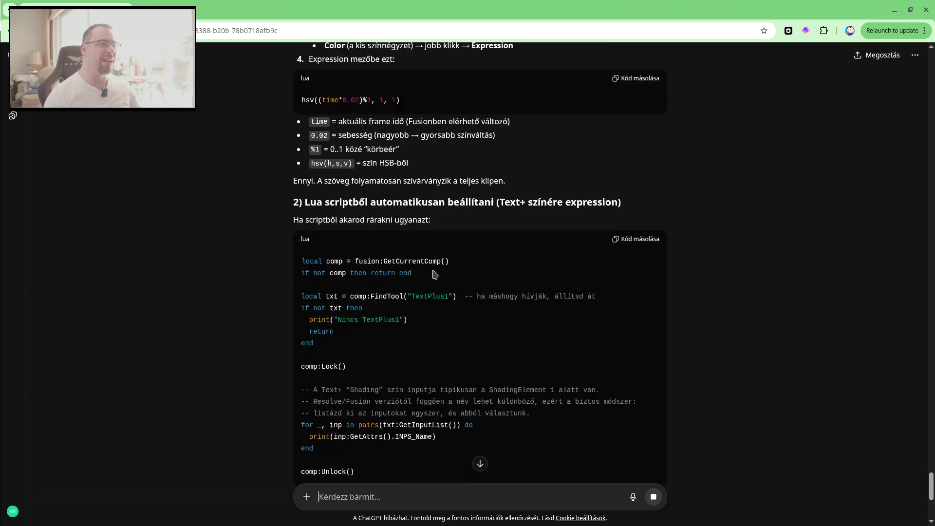
scroll(433, 274, "down", 1)
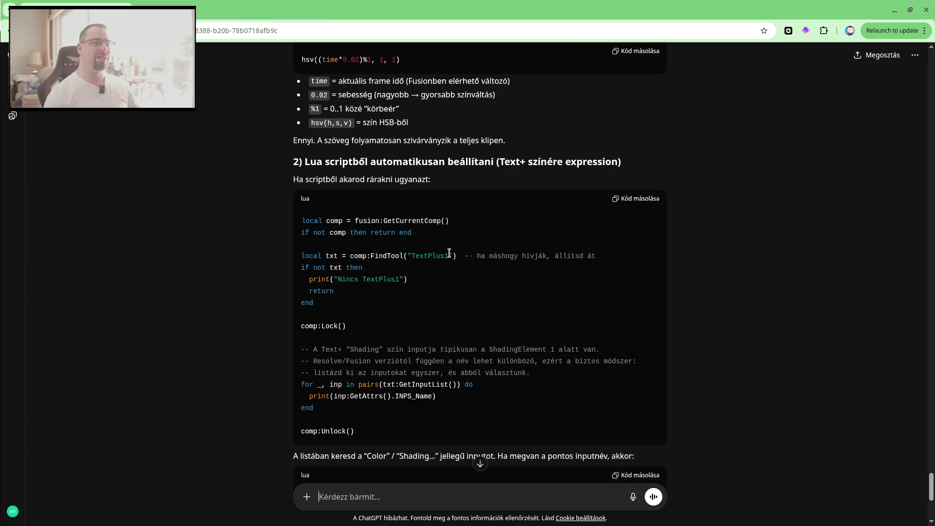
key("alt+Tab")
key("alt+Tab")
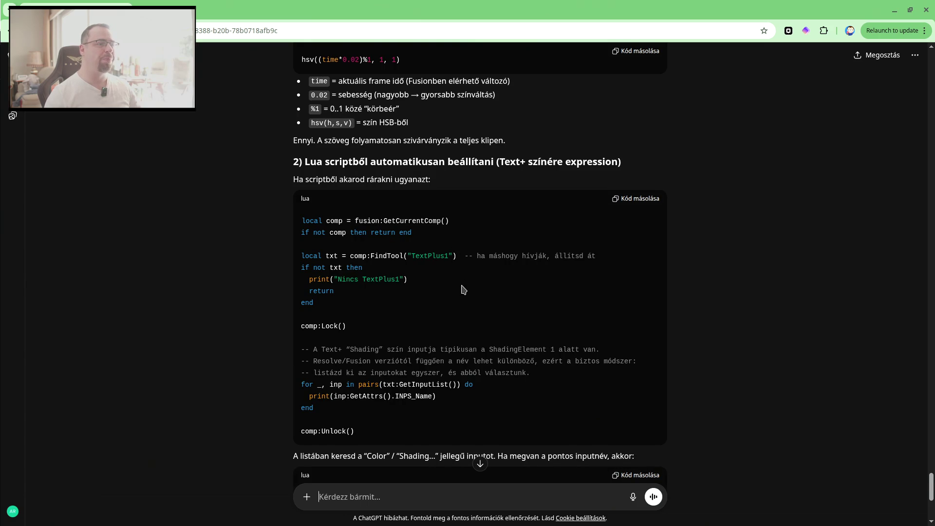
scroll(463, 290, "down", 1)
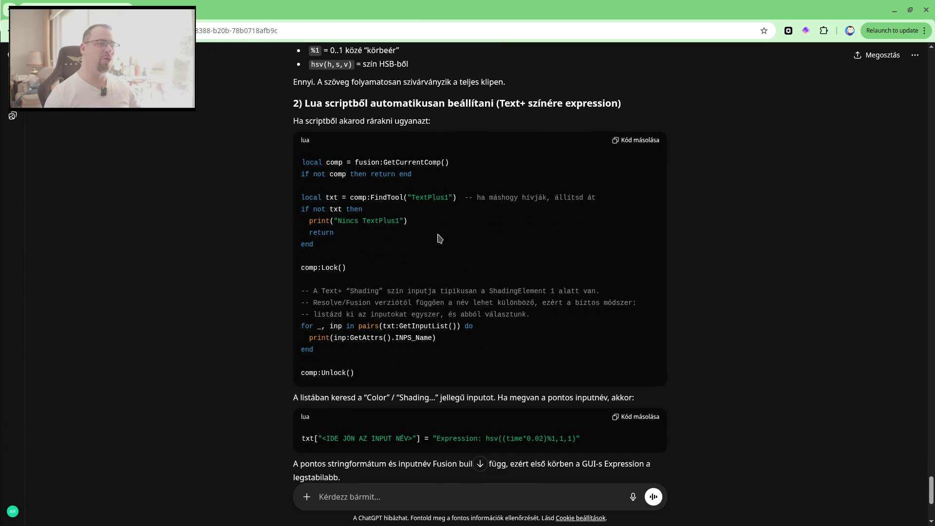
scroll(452, 239, "down", 1)
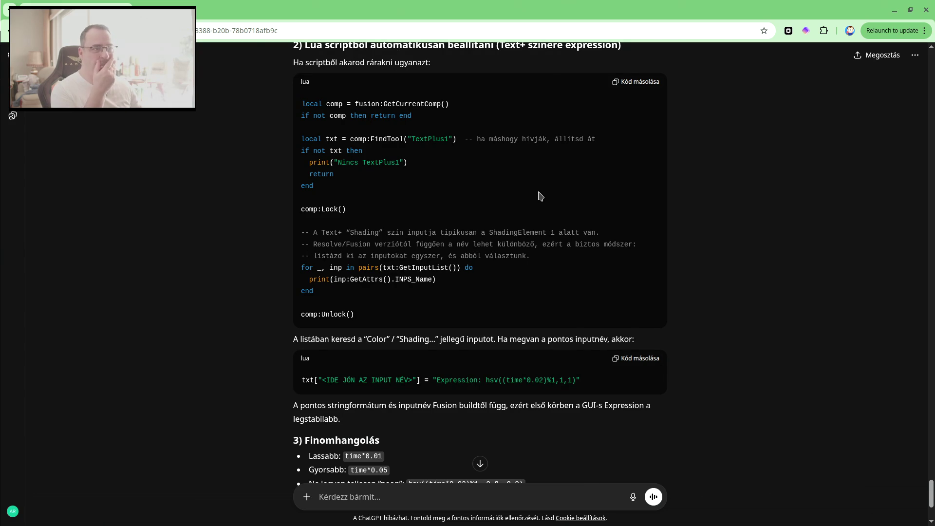
double_click(420, 279)
left_click(419, 279)
left_click(490, 291)
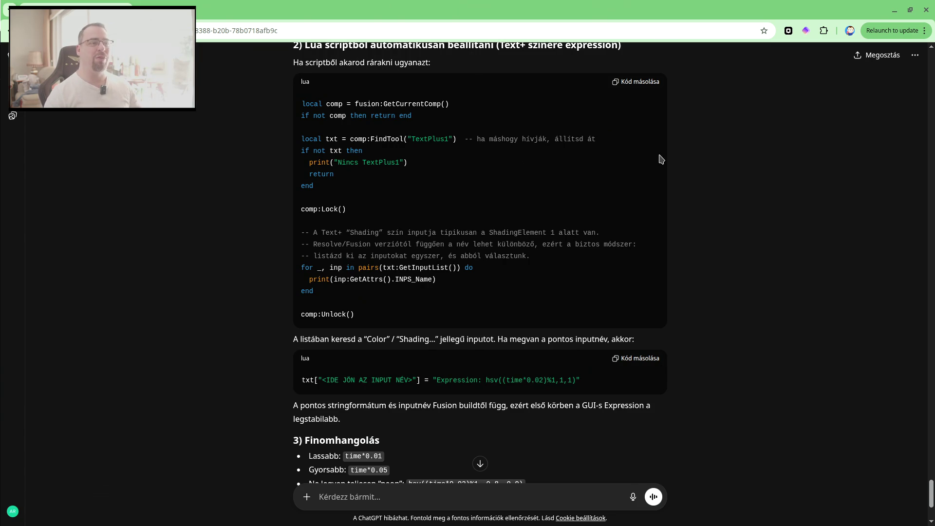
key("alt+Tab")
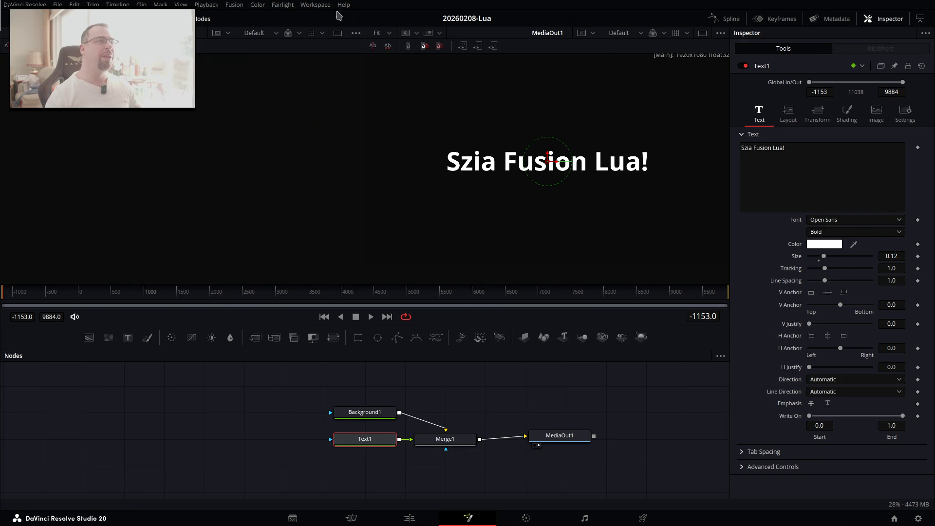
Open the Lua console, clear it, and paste and run the input-listing script.
left_click(315, 5)
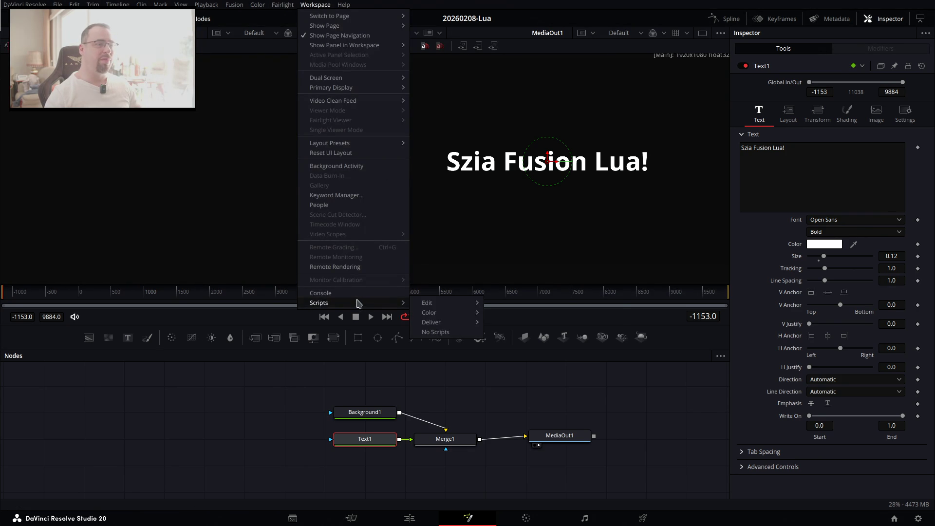
left_click(355, 294)
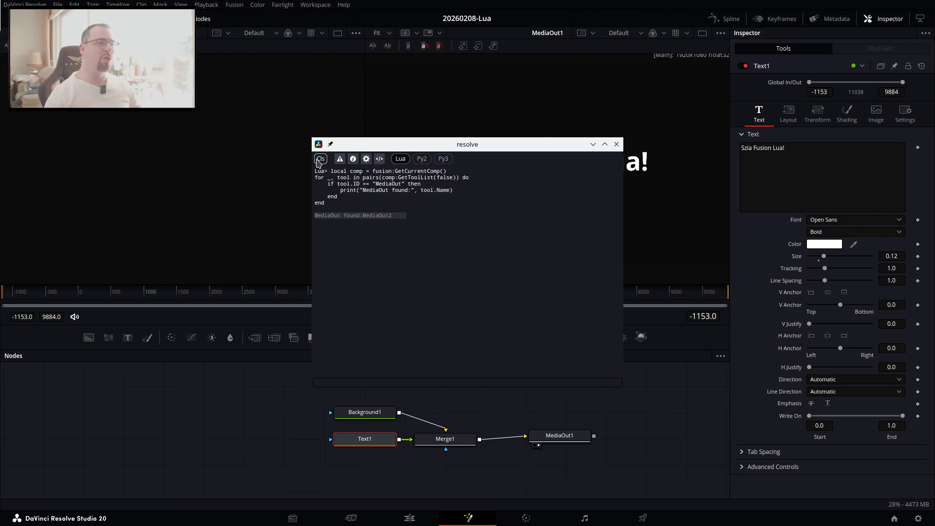
left_click(321, 158)
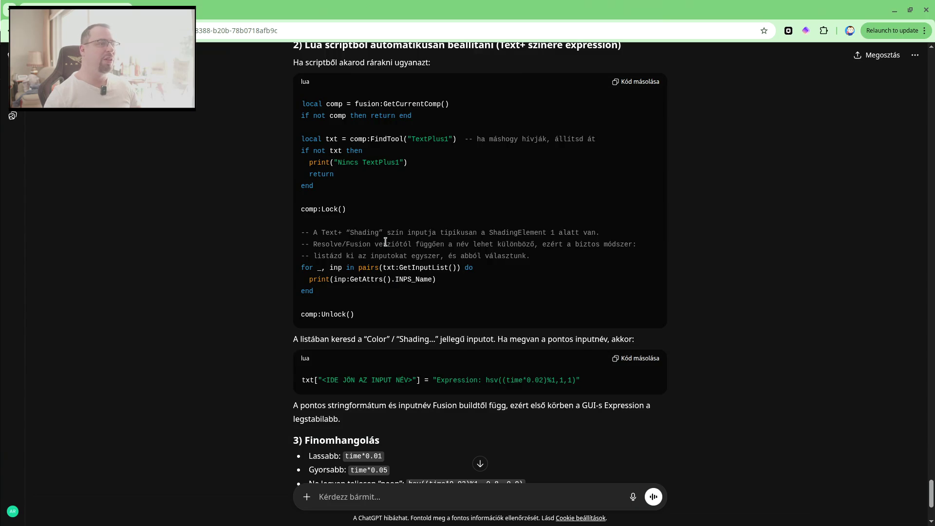
left_click(629, 82)
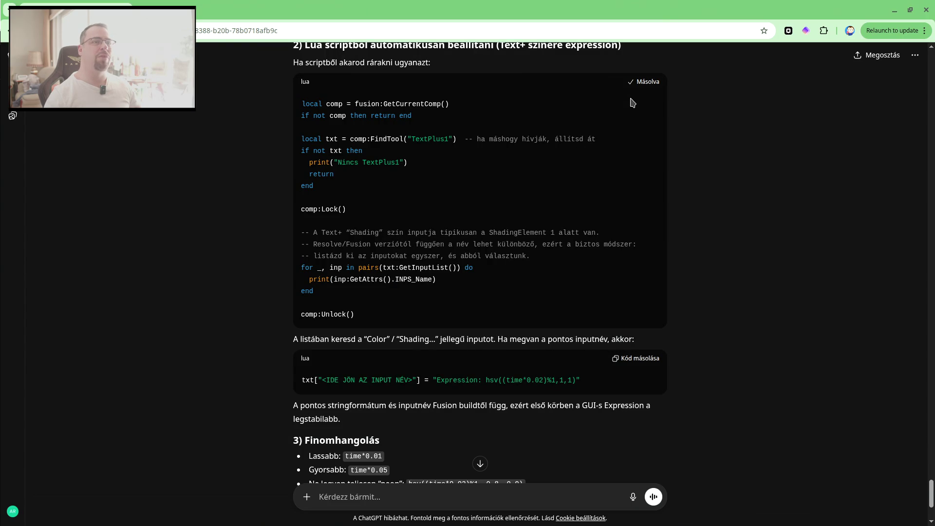
key("alt+Tab")
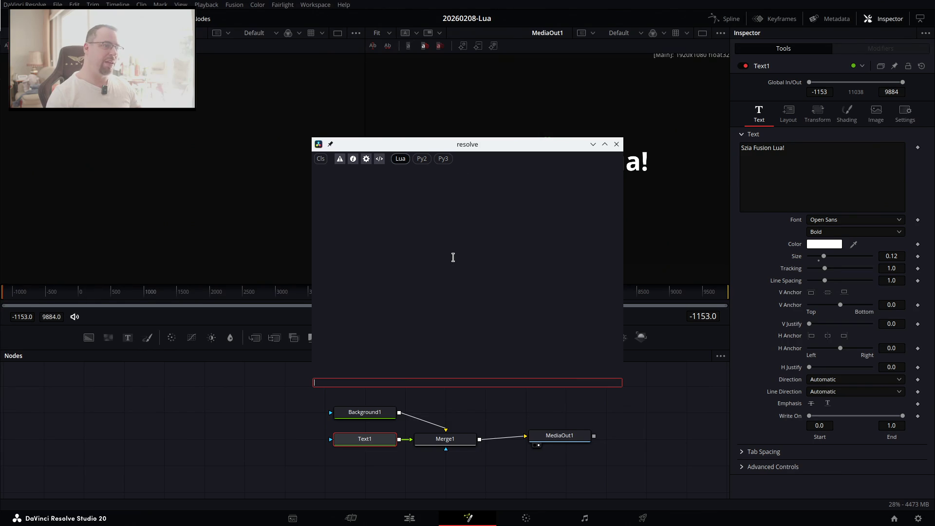
key("ctrl+v")
key("Return")
left_click(413, 195)
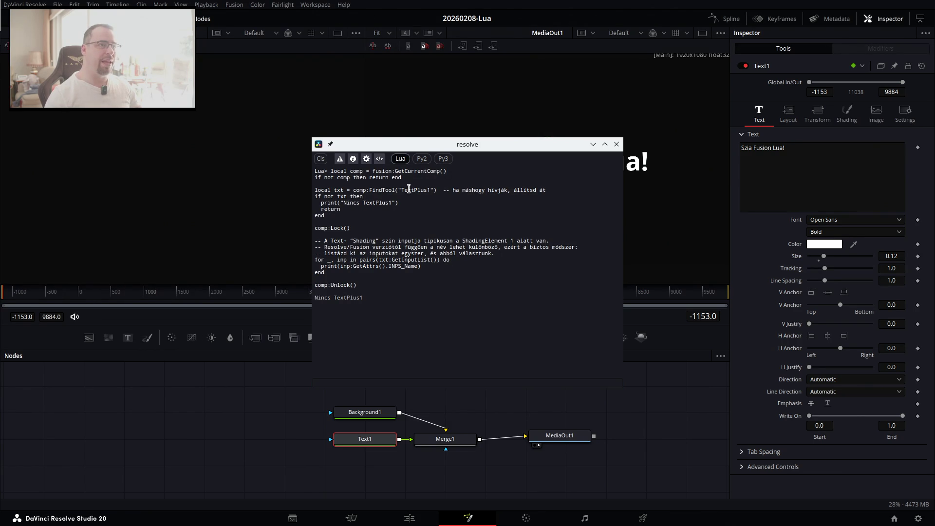
double_click(422, 188)
left_click(354, 169)
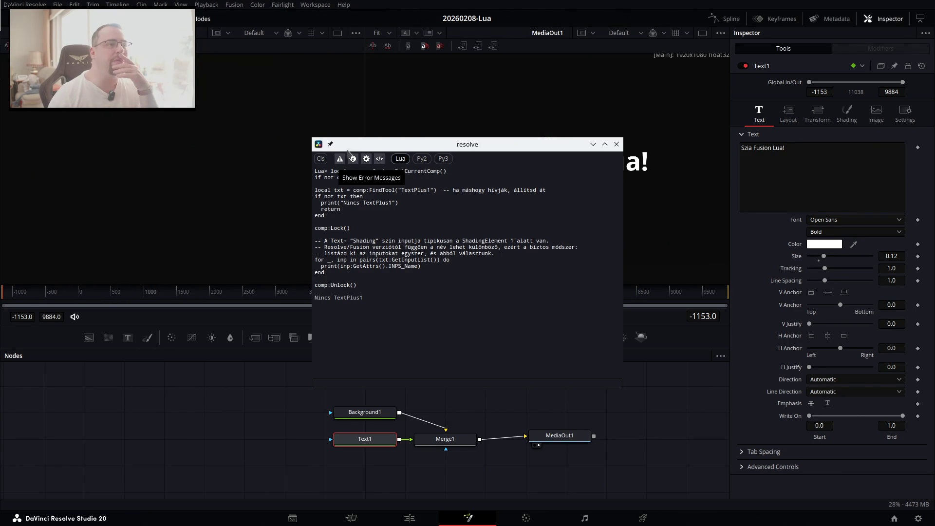
Toggle the console filters so script output and echoed input lines both show.
left_click(340, 160)
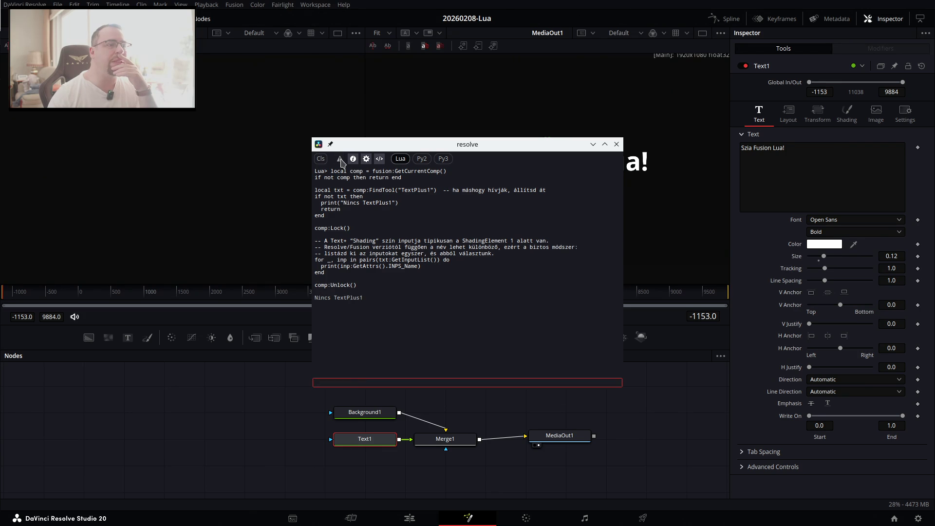
left_click(340, 160)
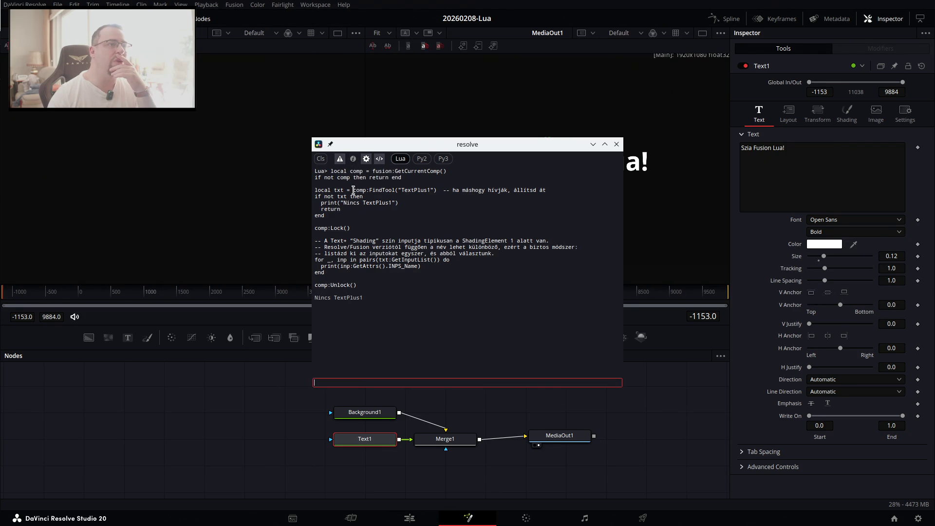
left_click(353, 159)
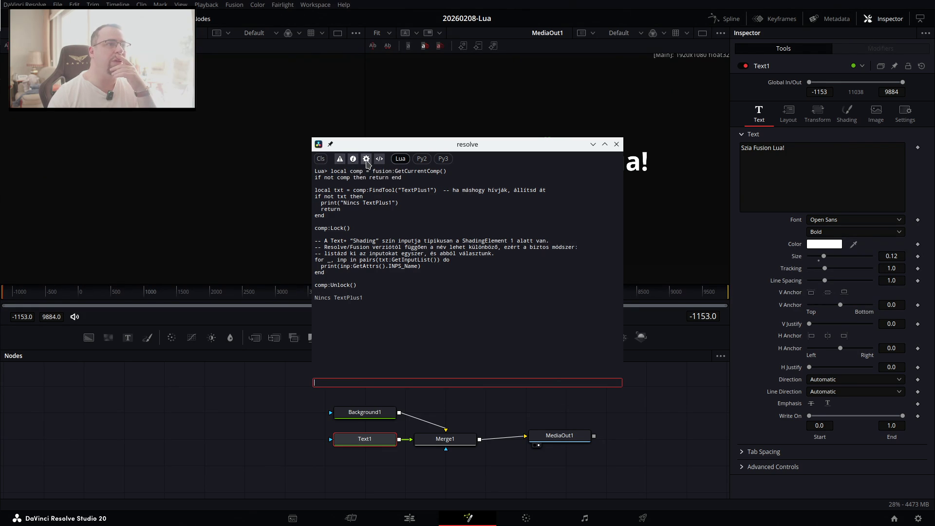
left_click(366, 159)
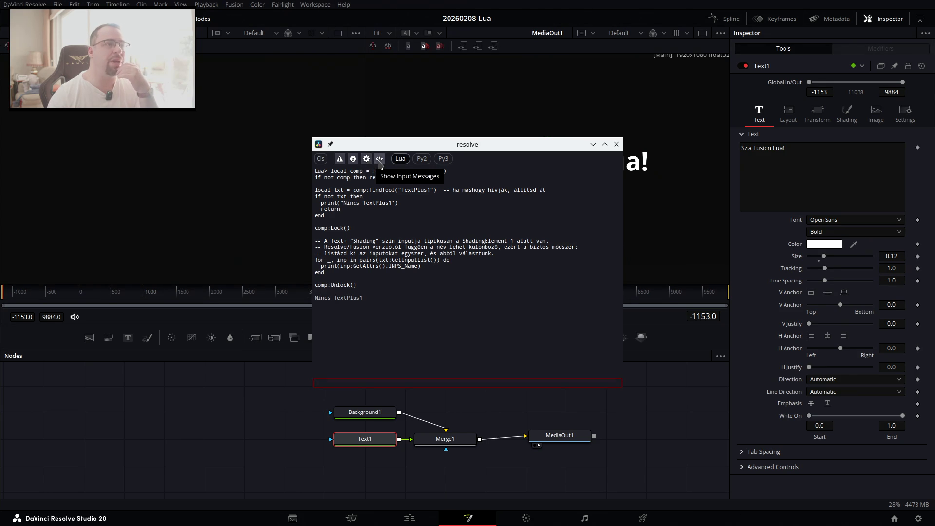
left_click(379, 161)
left_click(378, 160)
left_click(379, 161)
left_click(380, 161)
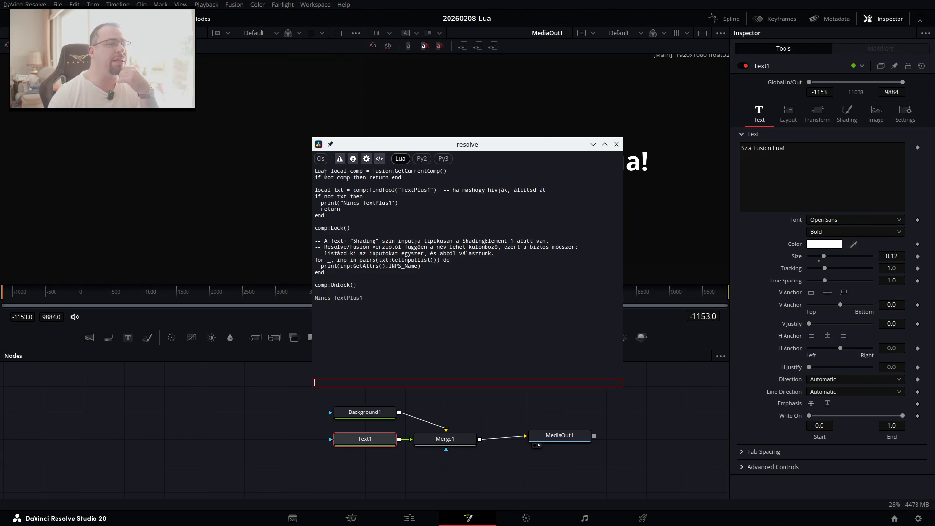
left_click(466, 247)
key("alt+Tab")
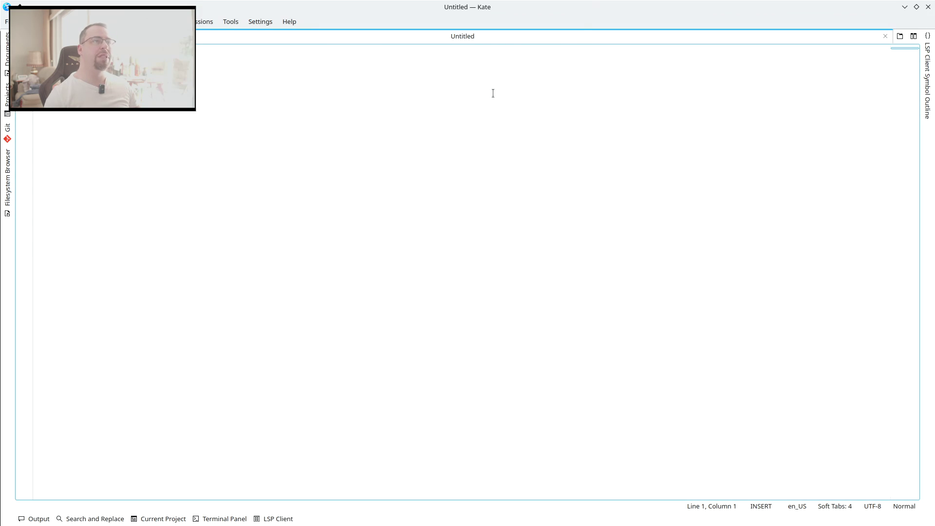
Paste the Lua script into Kate and change FindTool("TextPlus1") to "Text1".
double_click(529, 8)
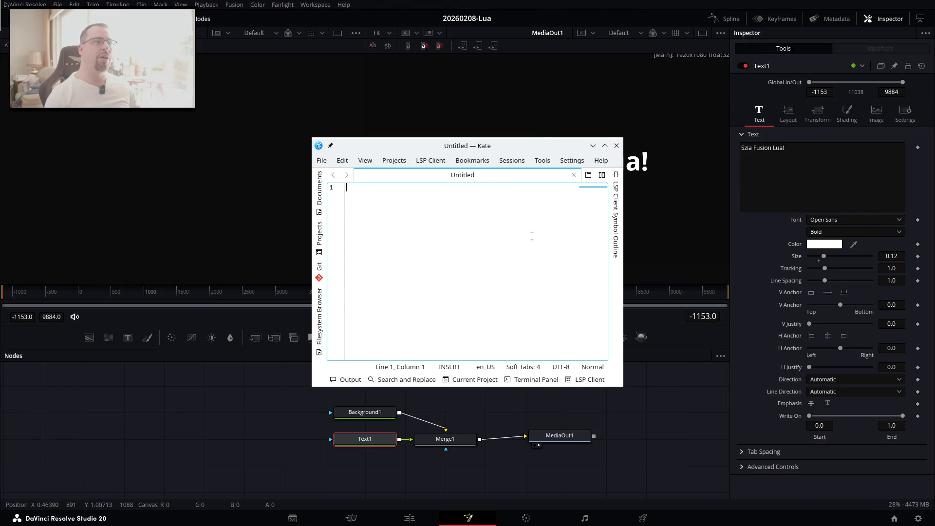
key("ctrl+v")
key("Up")
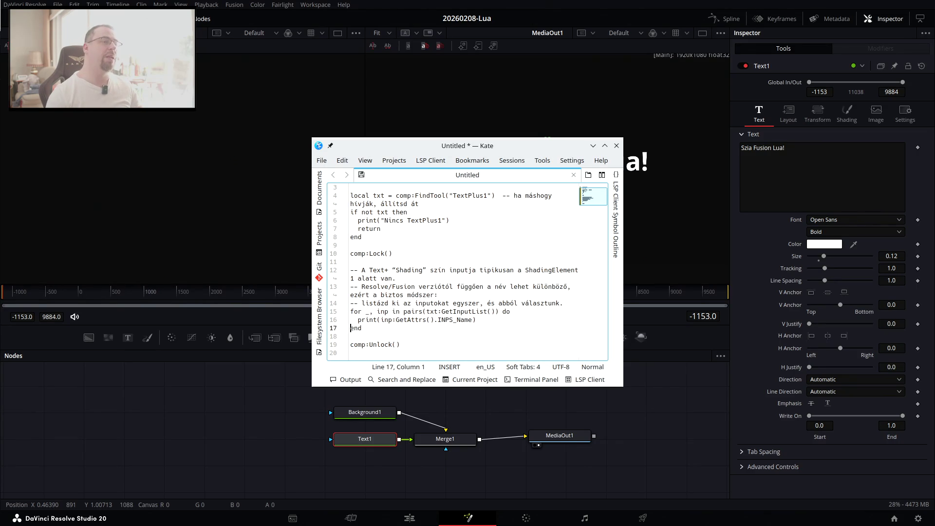
key("Up")
key("Up")
key("Up")
key("Right")
key("Right")
key("Right")
key("Delete")
key("Delete")
key("Delete")
key("Delete")
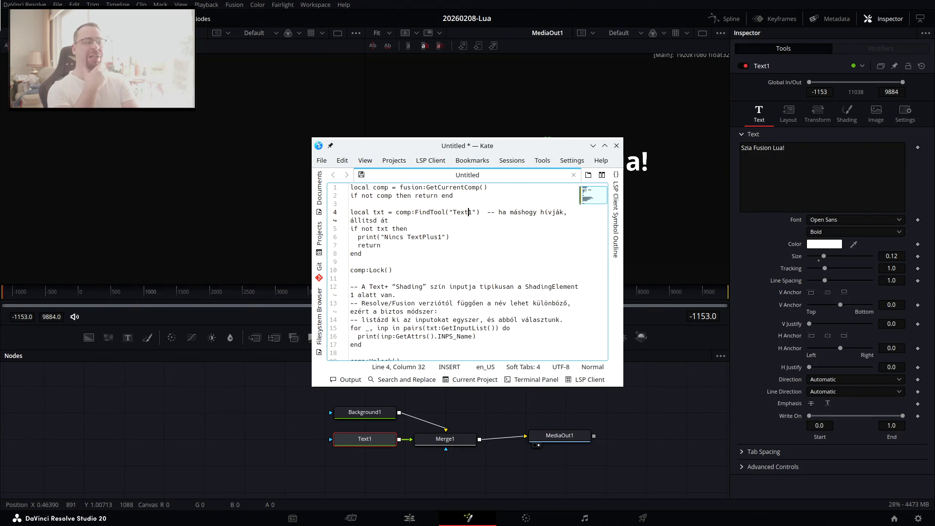
Add a trial Text+ generator node to the comp.
right_click(128, 407)
mouse_move(209, 242)
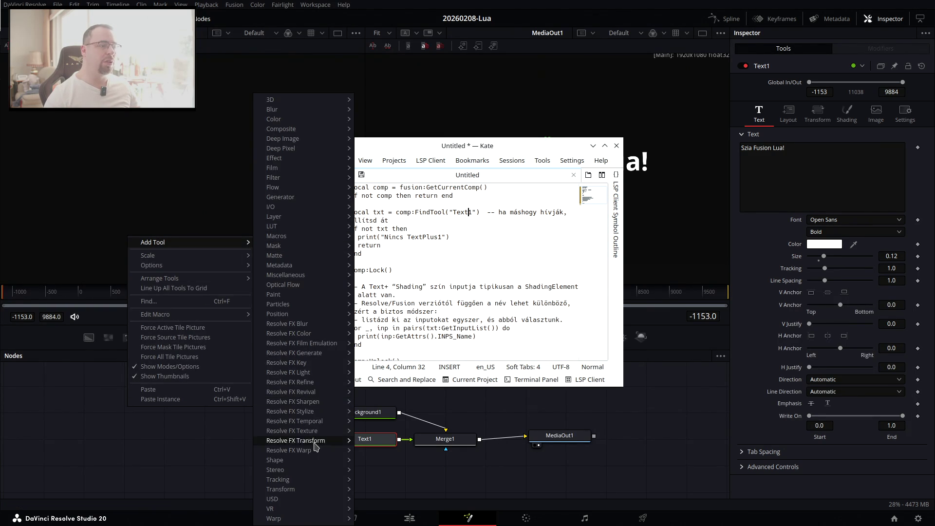
mouse_move(308, 470)
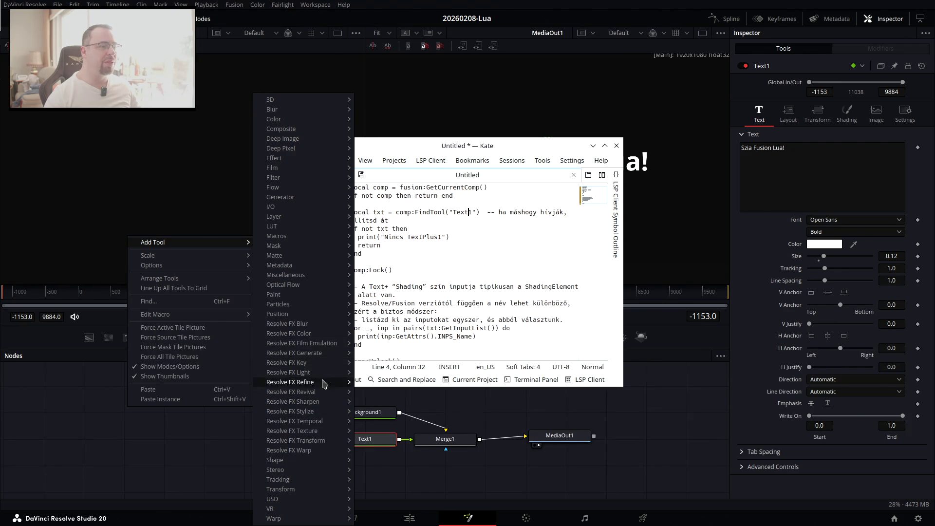
mouse_move(318, 434)
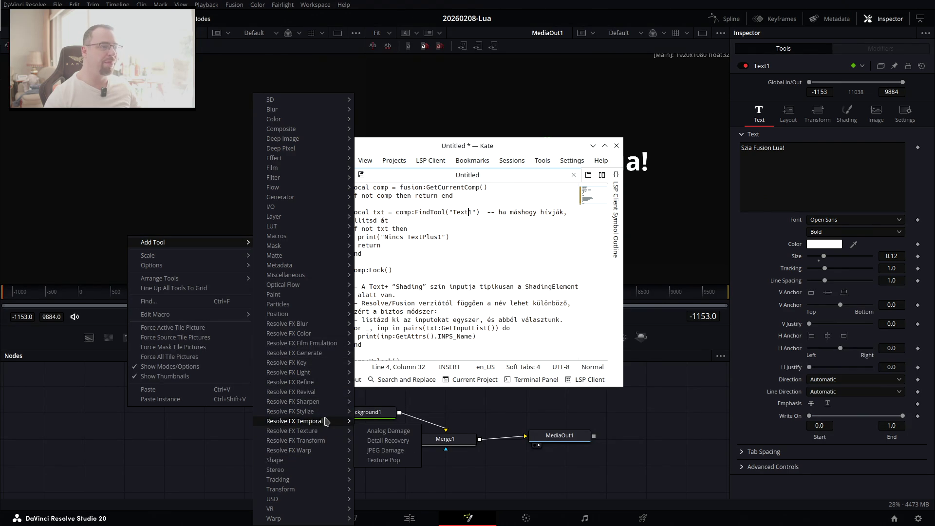
mouse_move(323, 384)
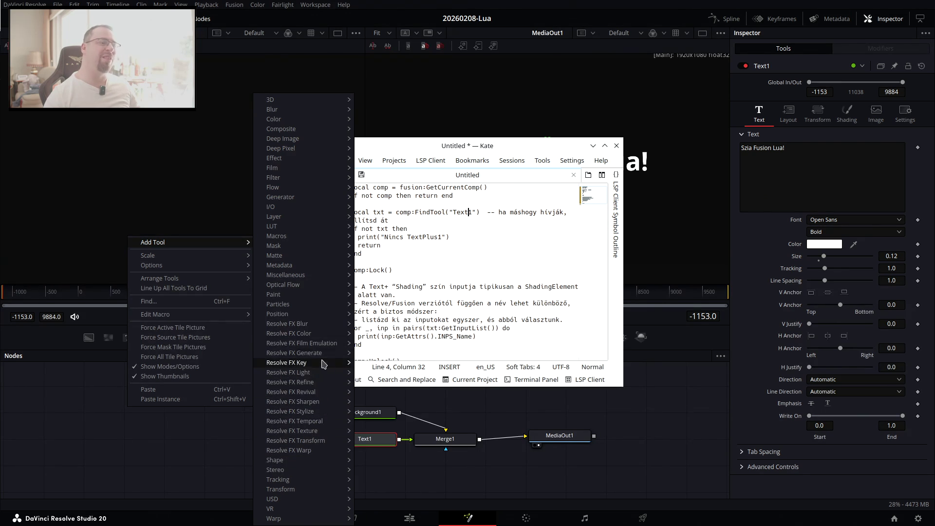
mouse_move(327, 347)
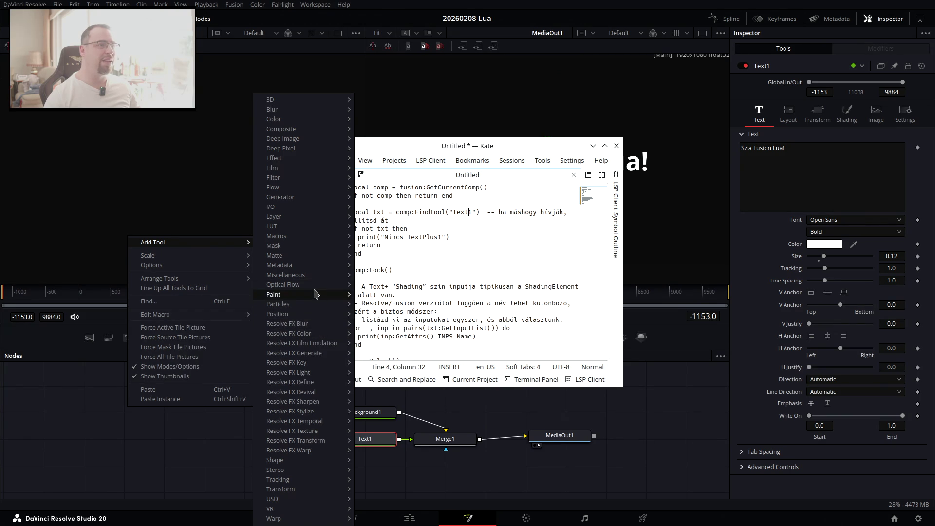
mouse_move(314, 292)
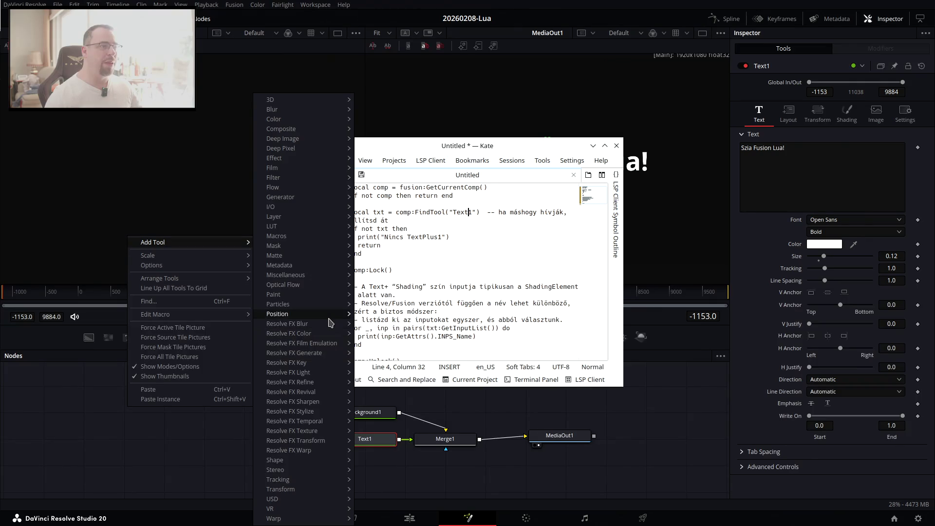
mouse_move(327, 314)
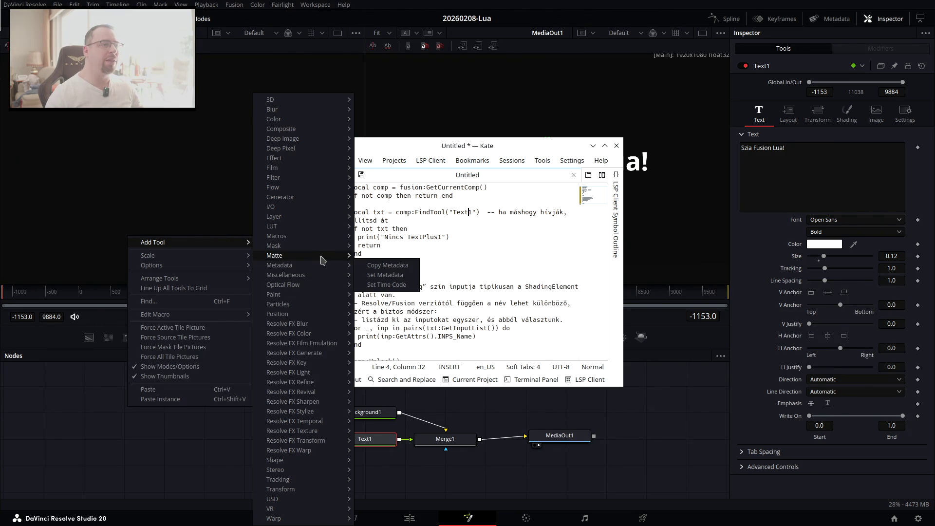
mouse_move(324, 246)
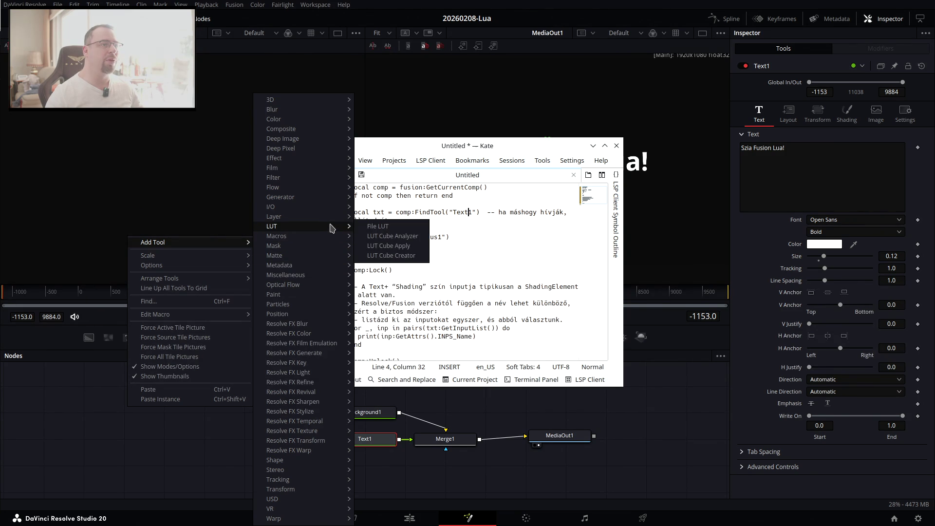
mouse_move(331, 217)
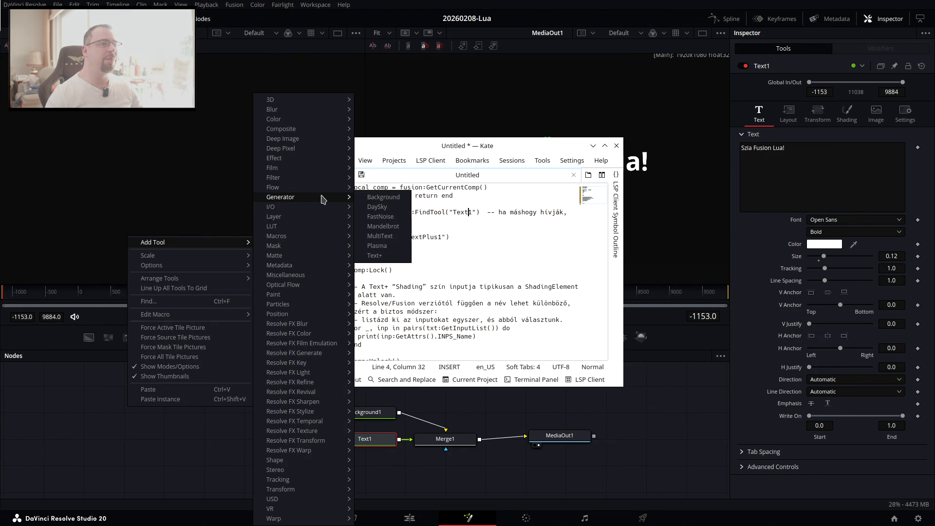
left_click(375, 255)
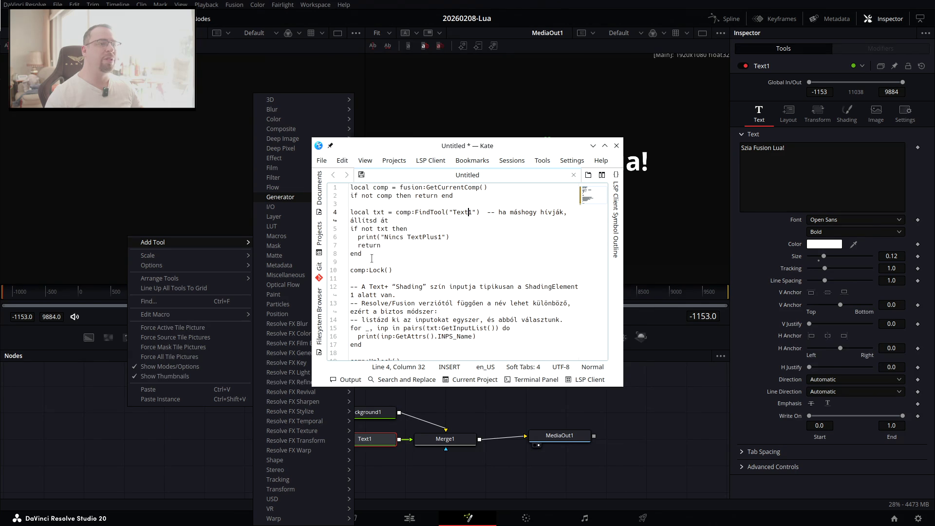
Delete the Text2 node and reselect Text1.
left_click(115, 406)
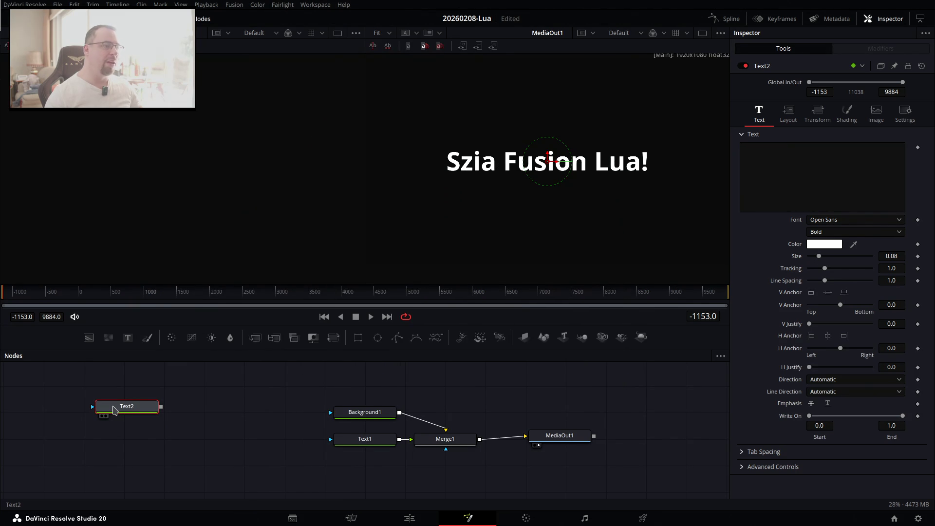
key("Delete")
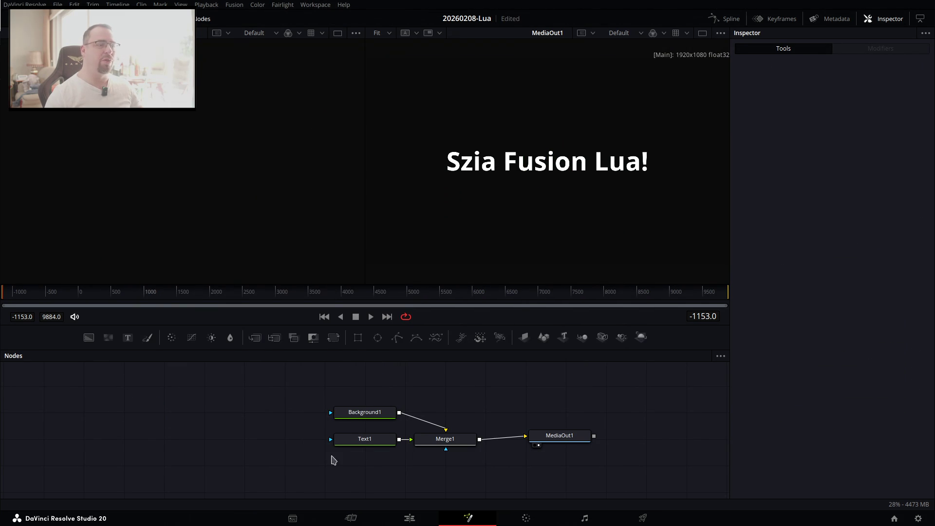
left_click(365, 441)
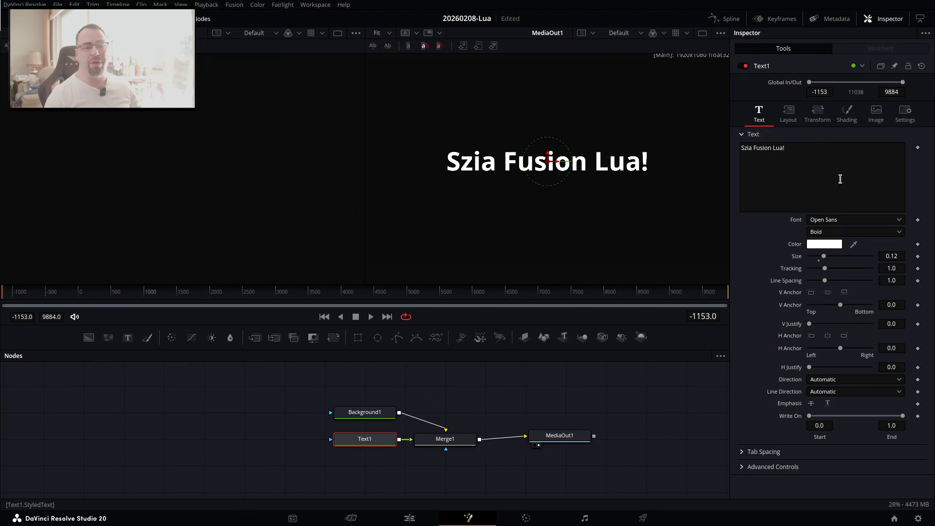
Change the not-found message to 'Nincs Text1' and select the whole script.
key("alt+Tab")
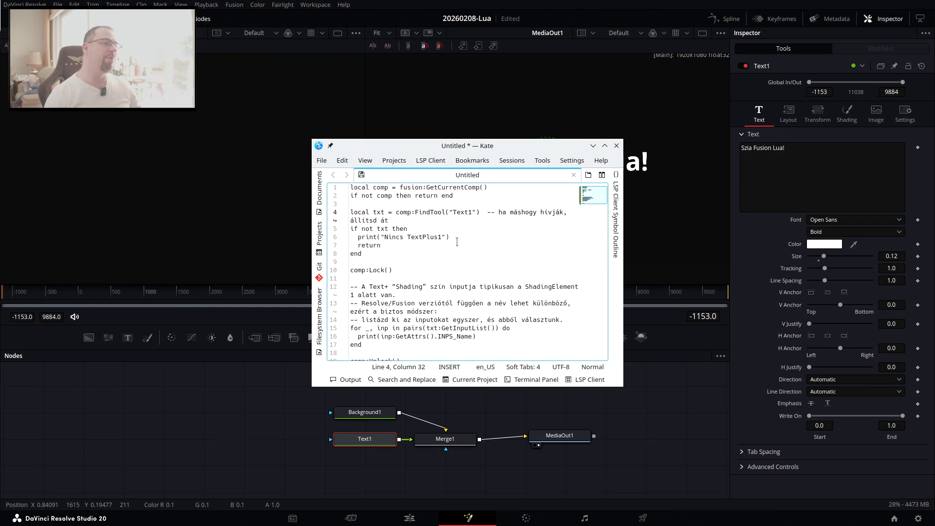
key("BackSpace")
key("Delete")
key("Delete")
key("Delete")
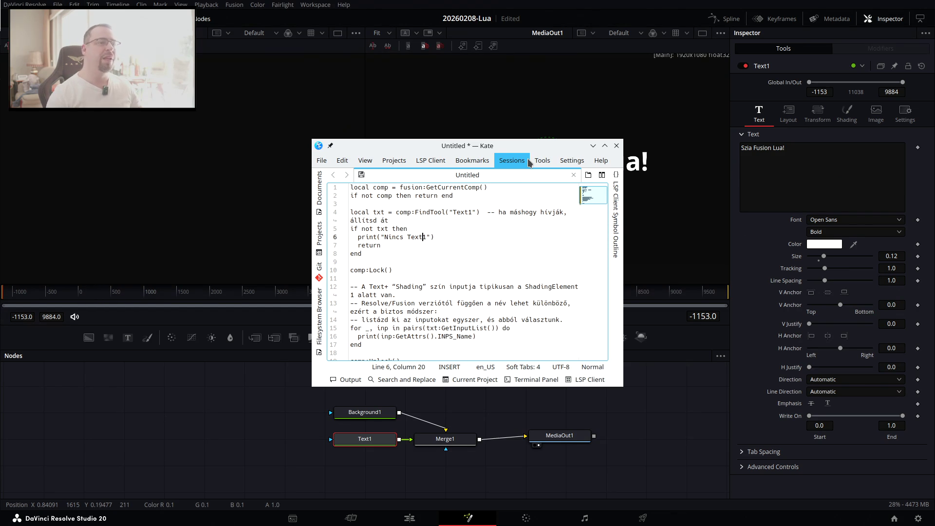
key("ctrl+a")
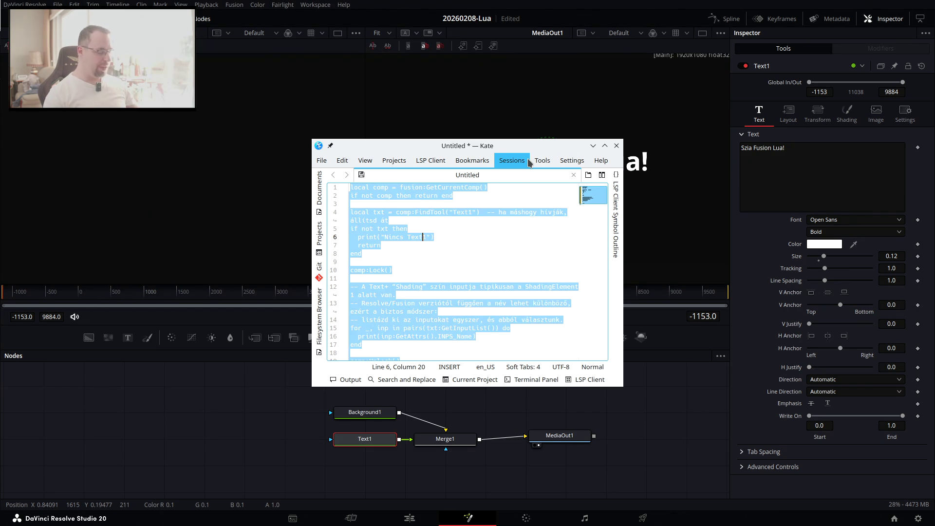
Reopen Resolve's Lua console and focus its command input.
key("alt+Tab")
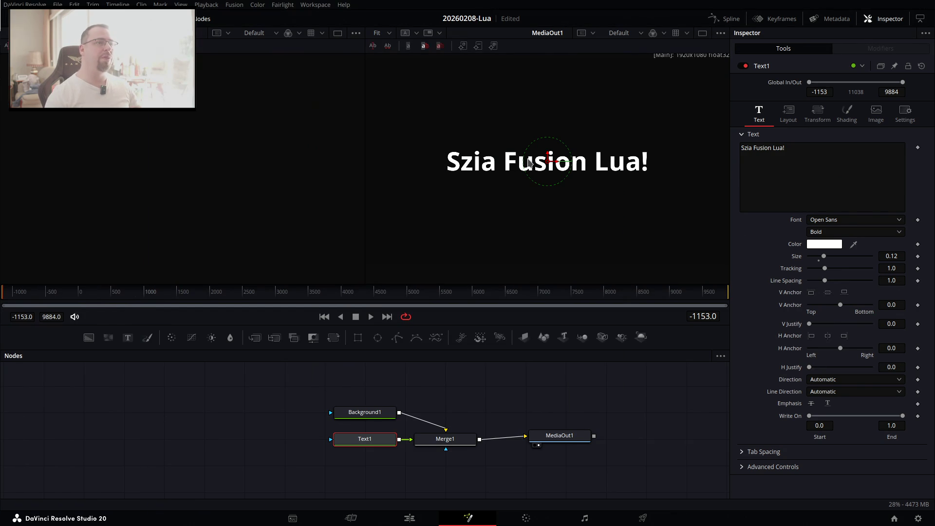
left_click(306, 6)
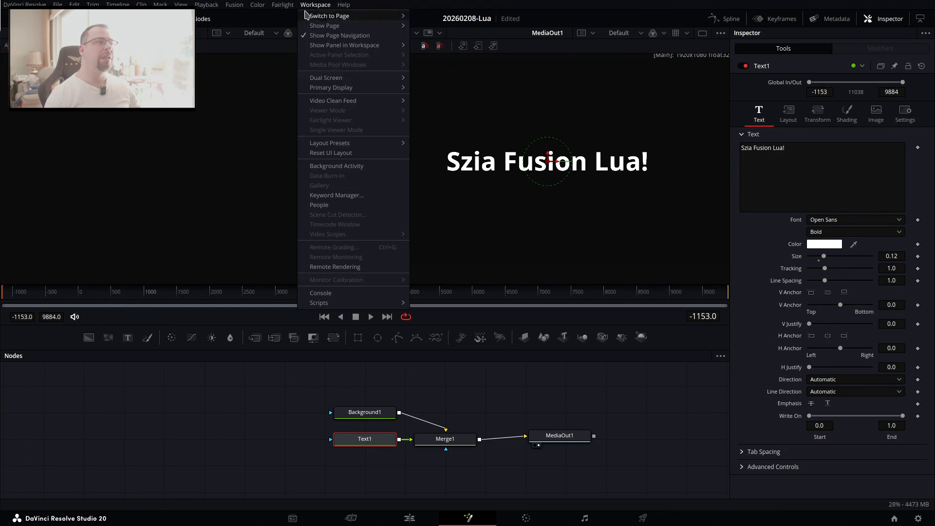
left_click(344, 294)
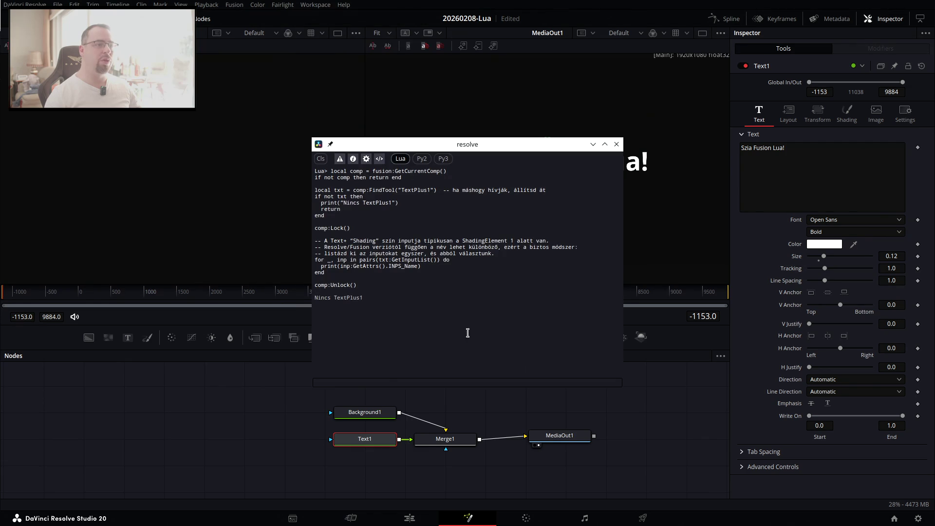
left_click(399, 381)
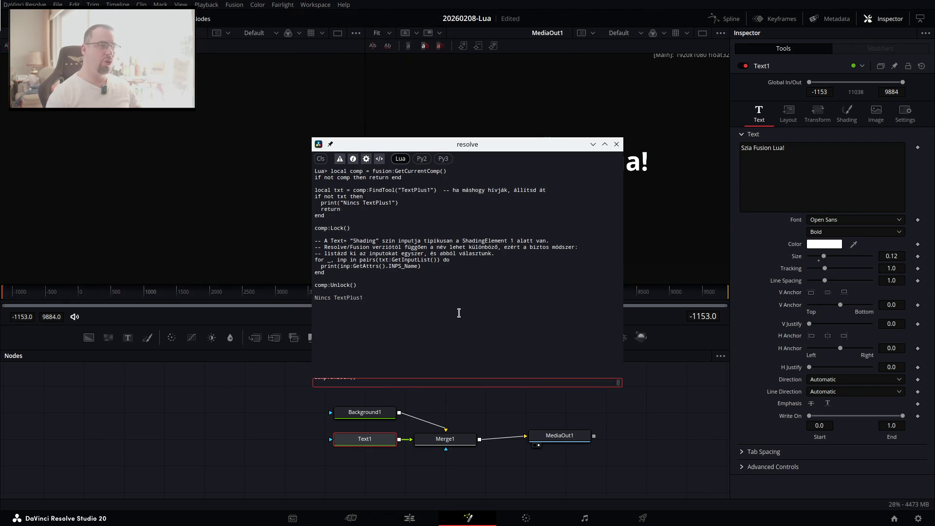
Run the script and scroll through Text1's listed inputs in the console.
key("Return")
scroll(437, 288, "up", 3)
scroll(436, 287, "up", 5)
scroll(435, 287, "up", 5)
scroll(436, 287, "up", 3)
scroll(435, 287, "up", 3)
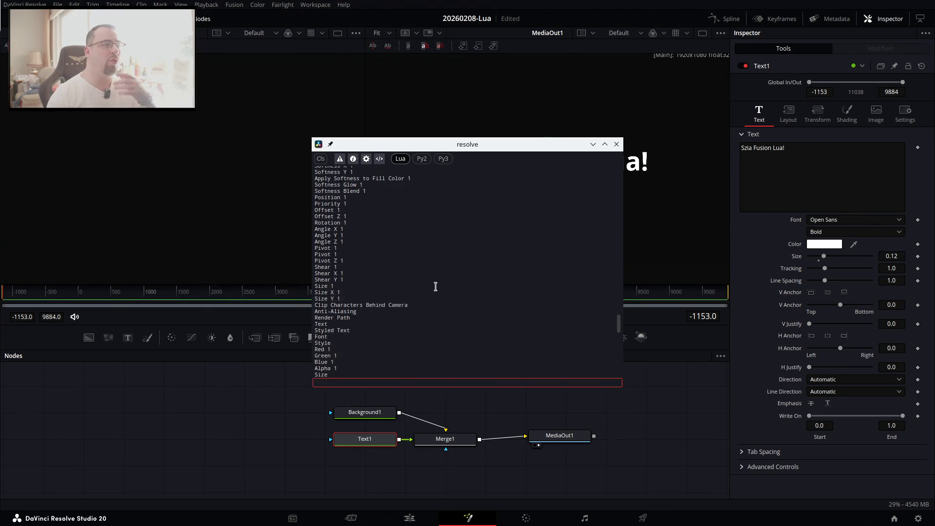
scroll(435, 286, "up", 3)
scroll(435, 286, "up", 3)
scroll(436, 286, "up", 3)
scroll(435, 287, "up", 3)
scroll(435, 287, "up", 3)
scroll(436, 287, "up", 3)
scroll(435, 287, "up", 3)
scroll(435, 286, "up", 3)
scroll(435, 286, "up", 3)
scroll(435, 287, "up", 3)
scroll(436, 286, "down", 3)
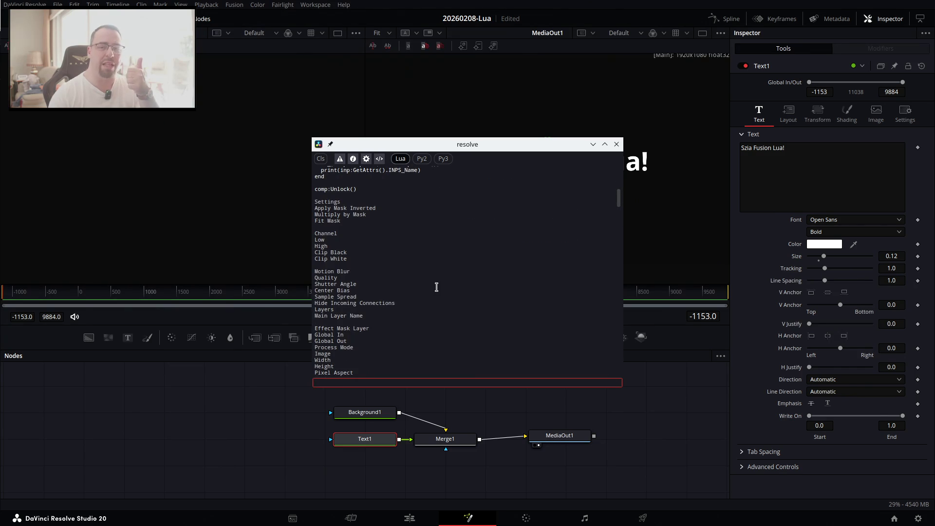
left_click_drag(506, 145, 304, 165)
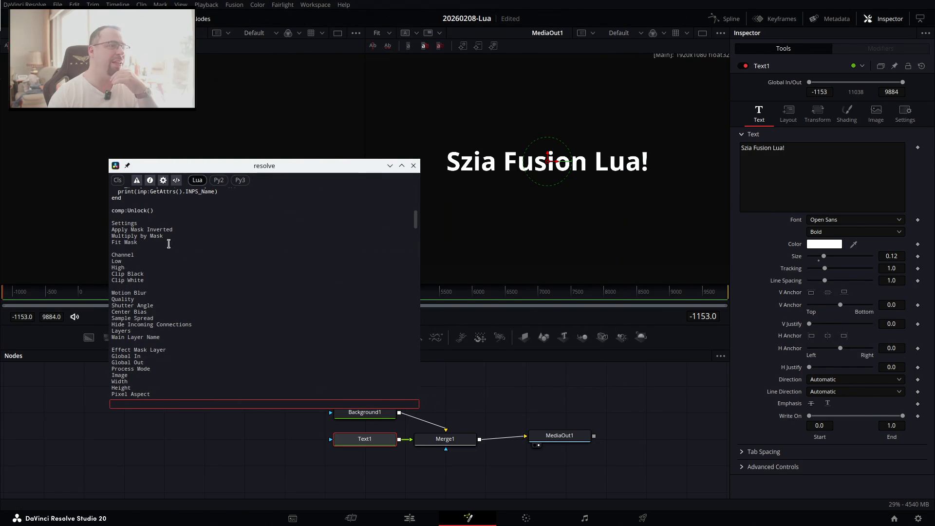
scroll(214, 264, "down", 8)
scroll(214, 263, "down", 8)
scroll(214, 263, "down", 8)
scroll(213, 264, "down", 8)
scroll(213, 264, "up", 5)
scroll(213, 264, "up", 5)
scroll(213, 263, "up", 5)
scroll(213, 264, "up", 3)
scroll(213, 263, "up", 5)
scroll(213, 263, "up", 3)
scroll(213, 264, "up", 3)
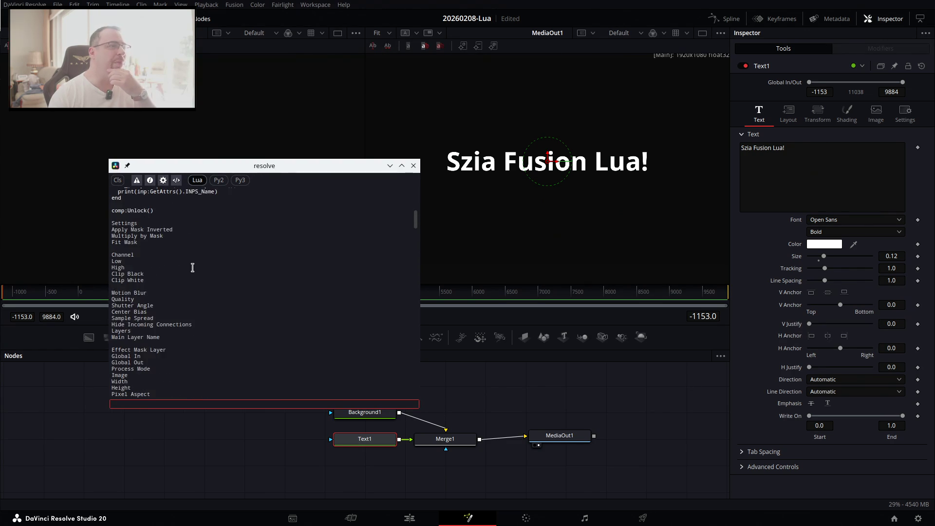
scroll(195, 265, "up", 3)
left_click_drag(111, 285, 242, 415)
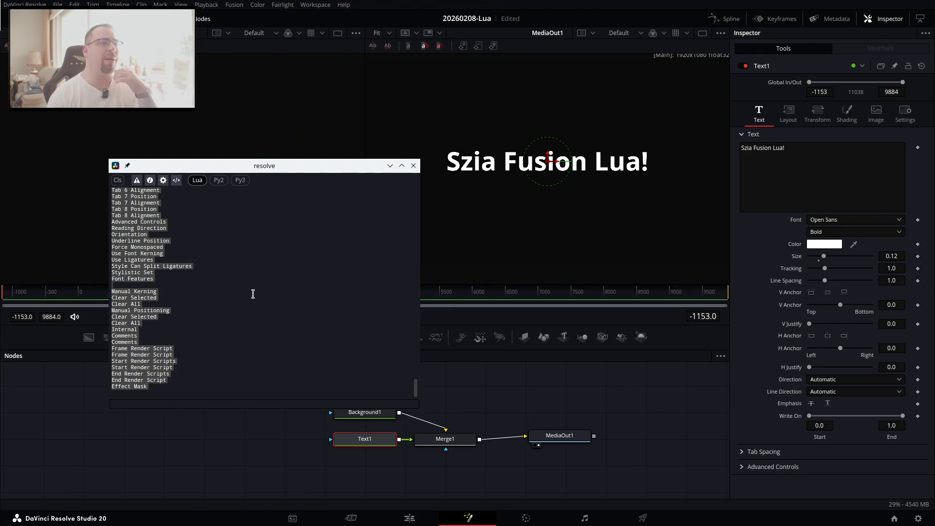
Check ChatGPT, then scroll the list again to locate Red 1, Green 1 and Blue 1.
key("alt+Tab")
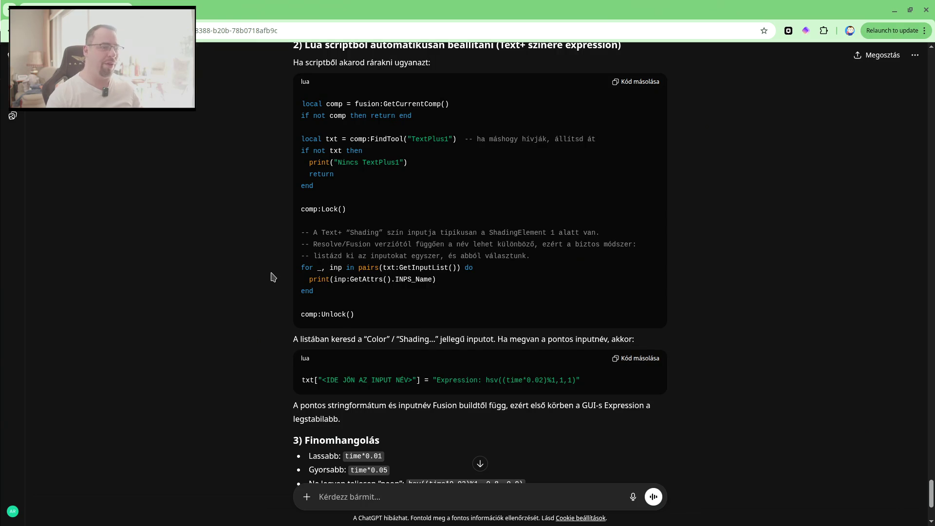
scroll(455, 289, "down", 3)
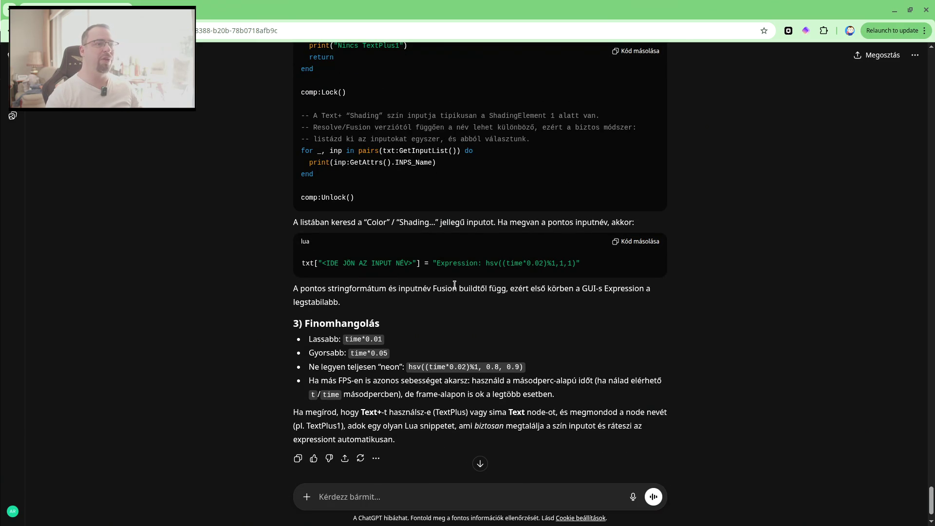
key("alt+Tab")
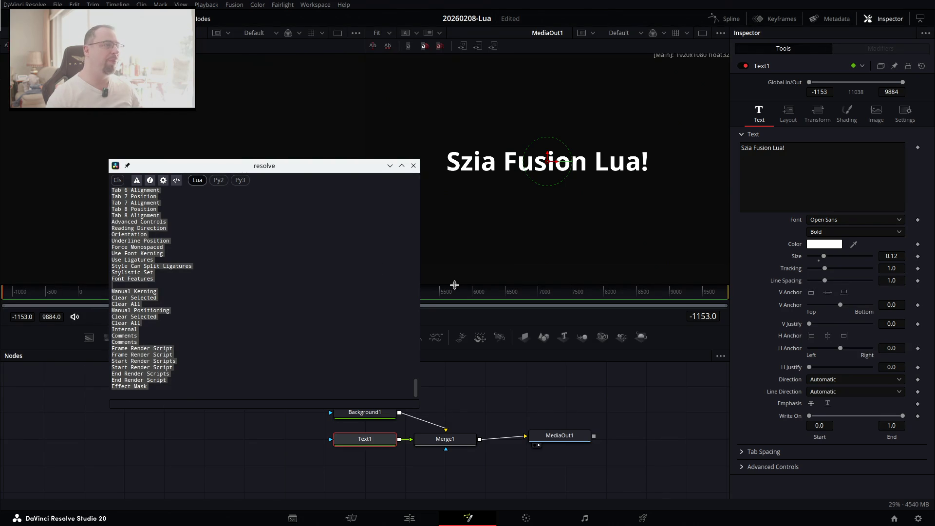
scroll(207, 278, "up", 2)
scroll(206, 275, "up", 1)
scroll(204, 273, "up", 2)
scroll(203, 271, "up", 2)
scroll(203, 270, "up", 2)
scroll(203, 271, "up", 1)
scroll(202, 271, "up", 3)
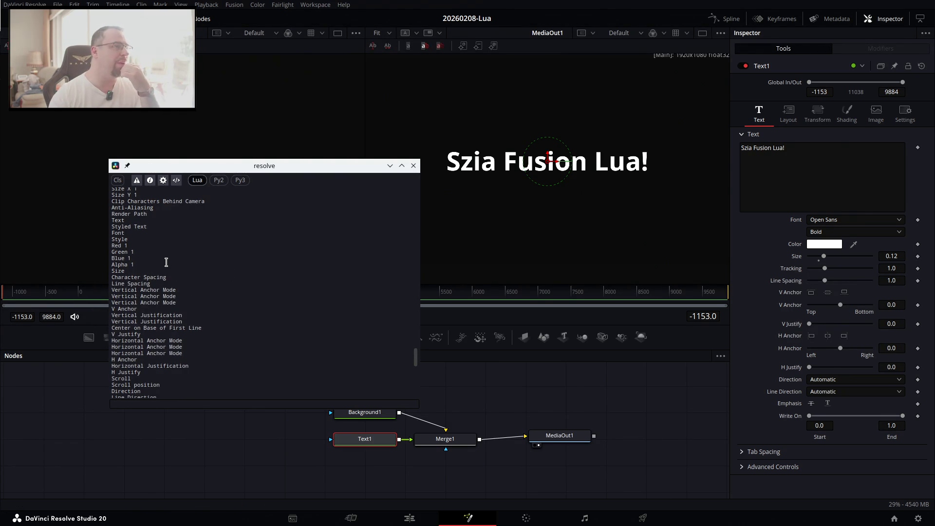
scroll(166, 262, "up", 2)
scroll(166, 262, "up", 2)
scroll(166, 262, "up", 2)
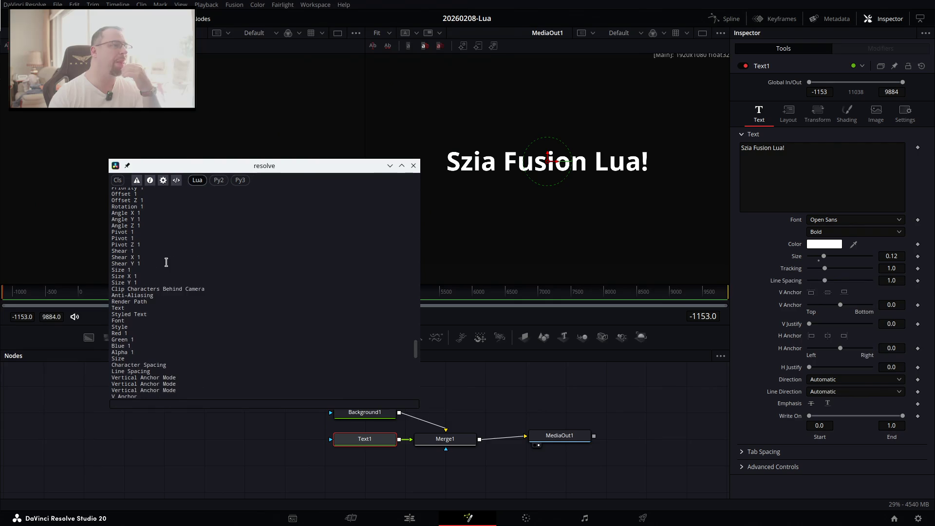
scroll(167, 262, "up", 1)
scroll(166, 262, "up", 2)
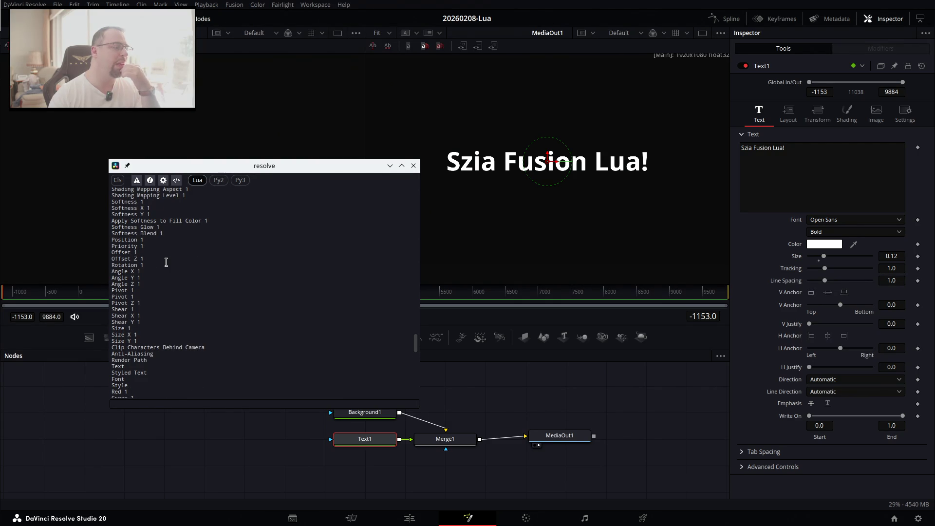
scroll(166, 262, "down", 3)
scroll(166, 262, "down", 2)
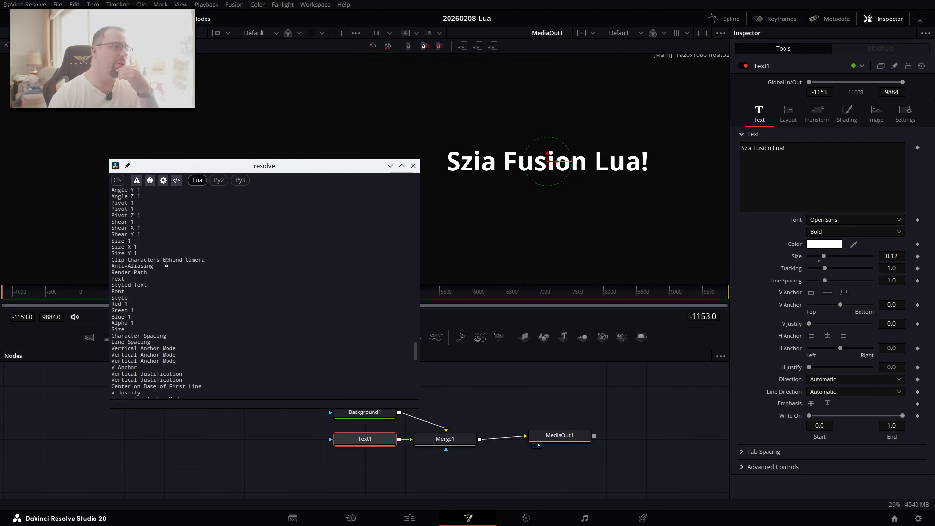
scroll(166, 262, "down", 2)
scroll(166, 262, "down", 3)
scroll(166, 262, "down", 3)
scroll(166, 262, "down", 3)
scroll(166, 262, "down", 3)
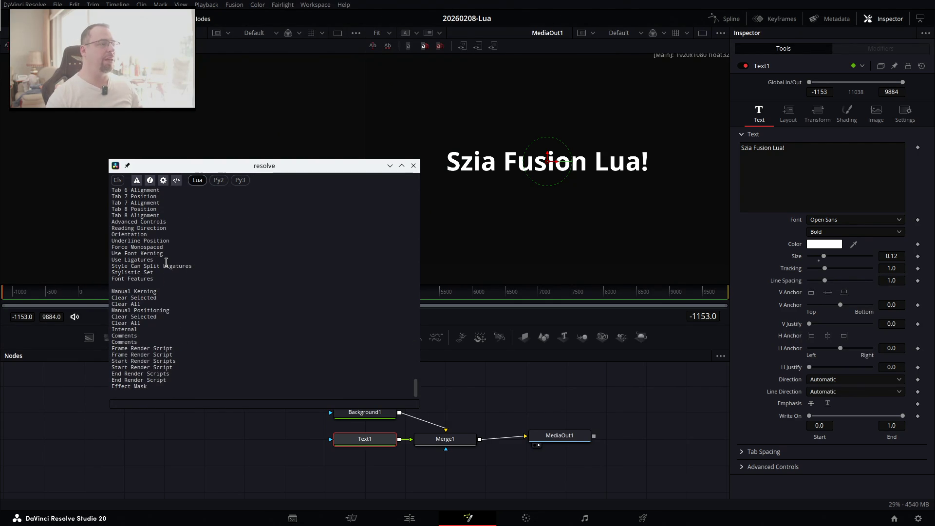
key("alt+Tab")
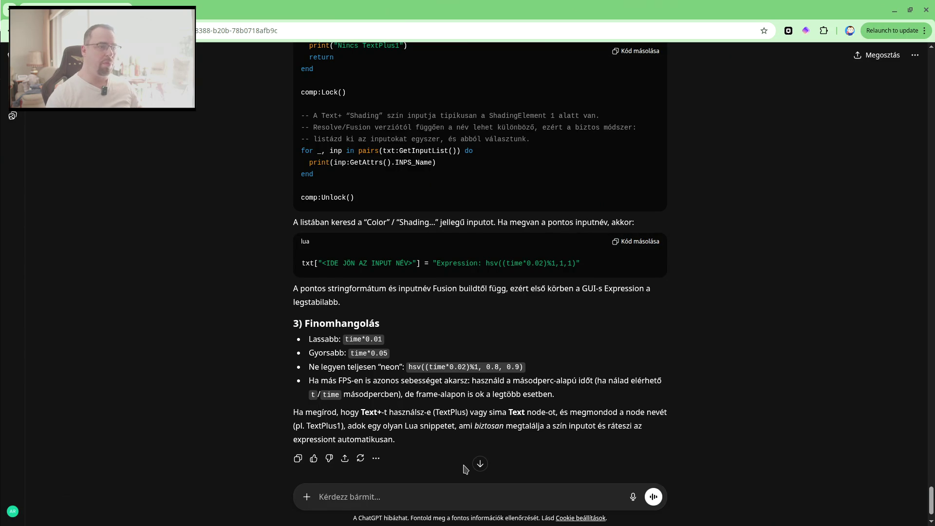
Send ChatGPT a message with the pasted Text1 input list (Red 1, Green 1, Blue 1).
scroll(465, 469, "down", 1)
type("color nincs, de red-green-blue van, nézd csak:")
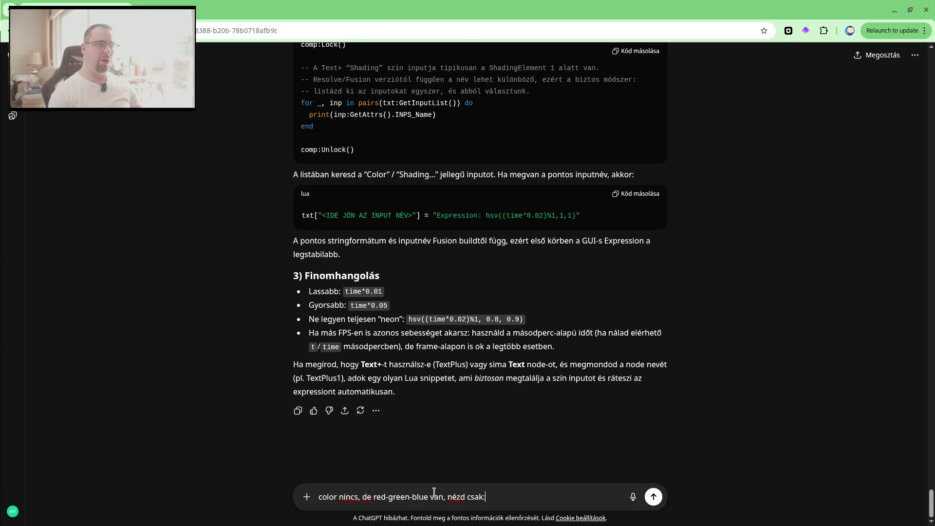
key("shift+Return")
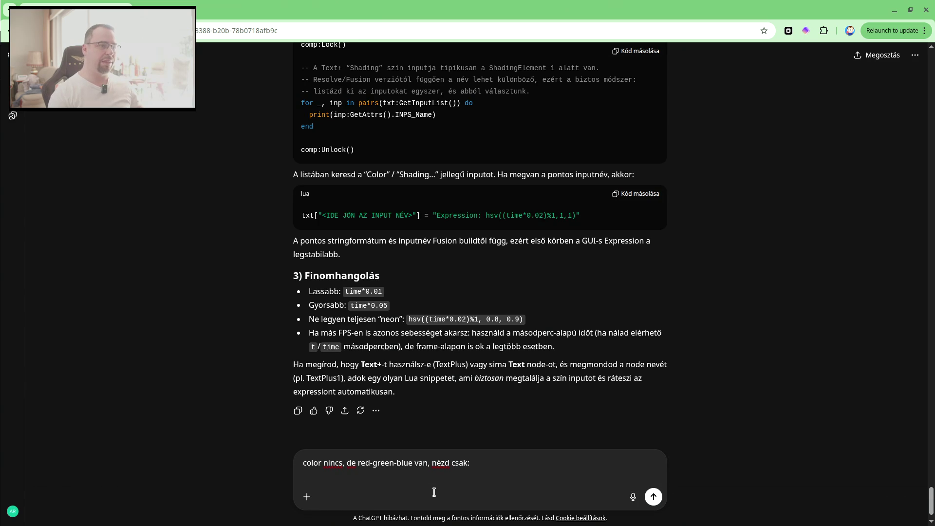
key("ctrl+v")
key("Return")
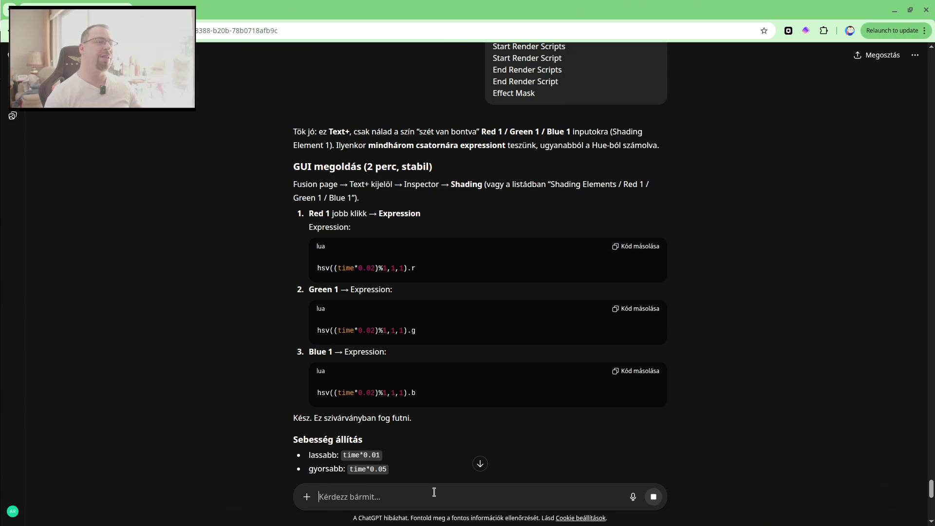
Back in Resolve, hide the script console and show Text1's shading settings.
key("alt+Tab")
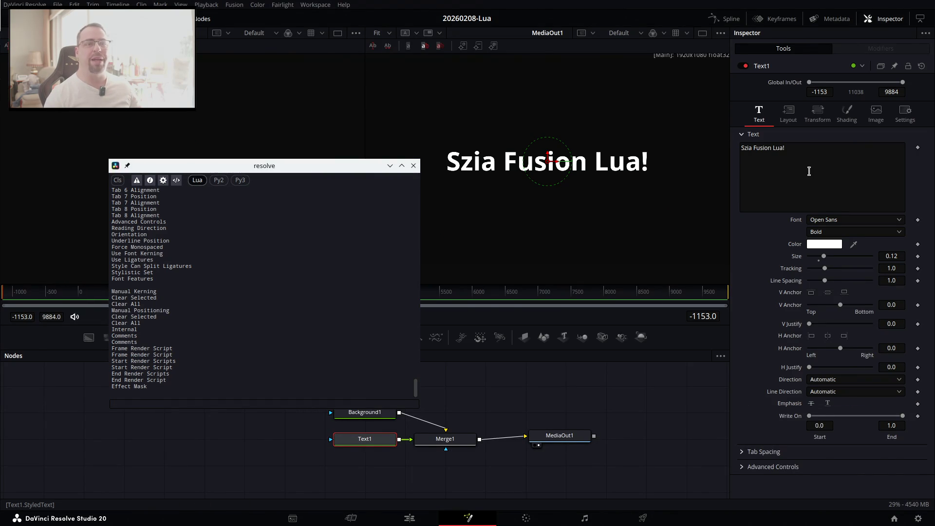
key("alt+Tab")
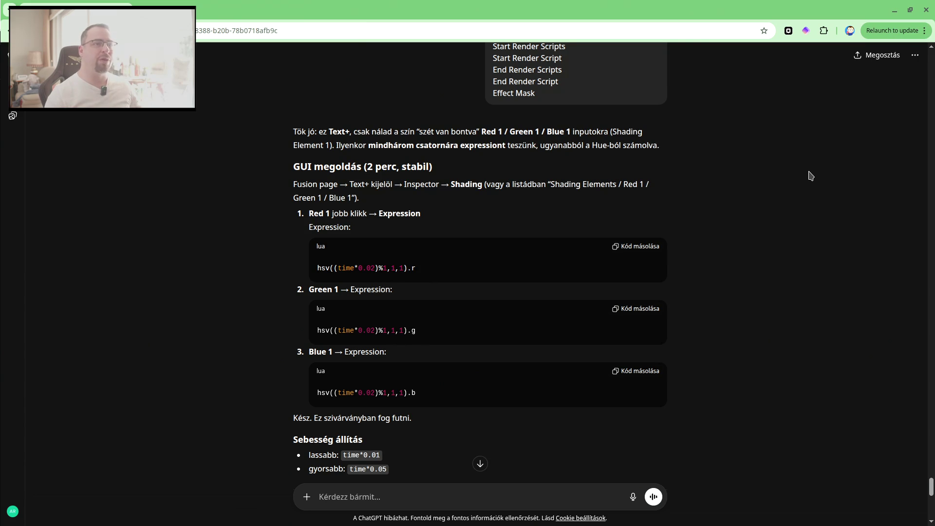
key("alt+Tab")
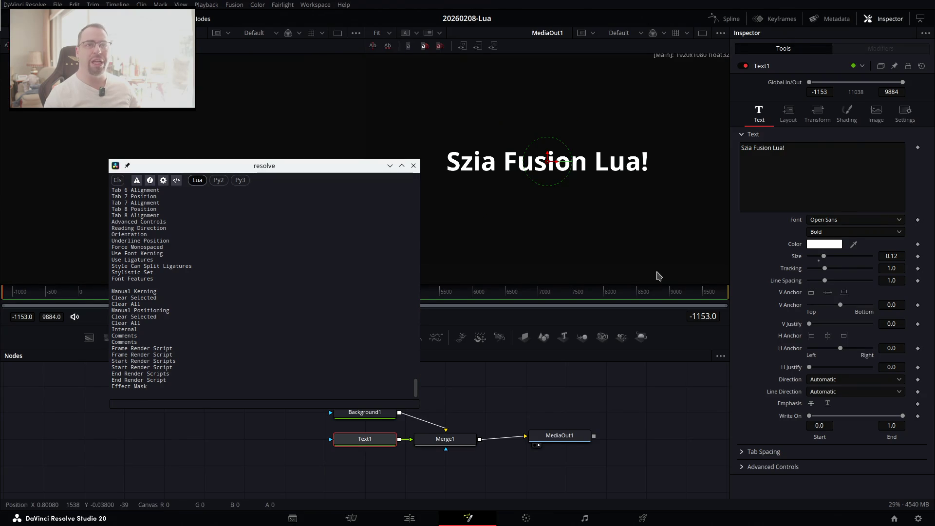
left_click(367, 442)
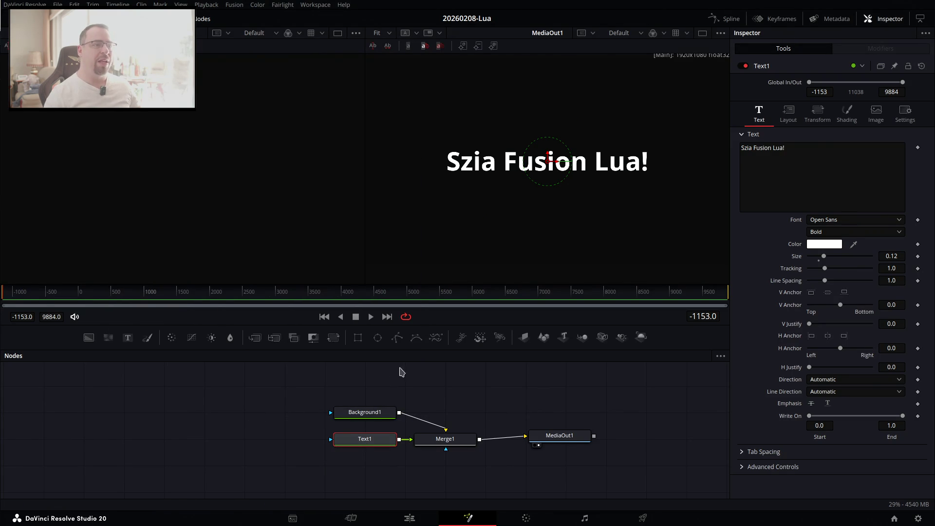
left_click(849, 110)
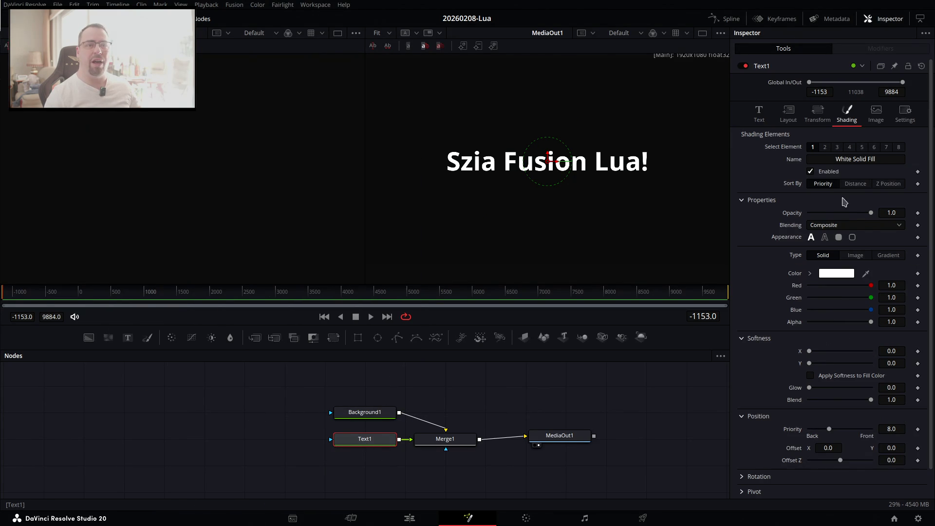
Add an expression to the Red channel using ChatGPT's hsv((time*0.02)%1,1,1) formula.
right_click(848, 290)
left_click(900, 288)
left_click(895, 287)
right_click(894, 290)
key("Escape")
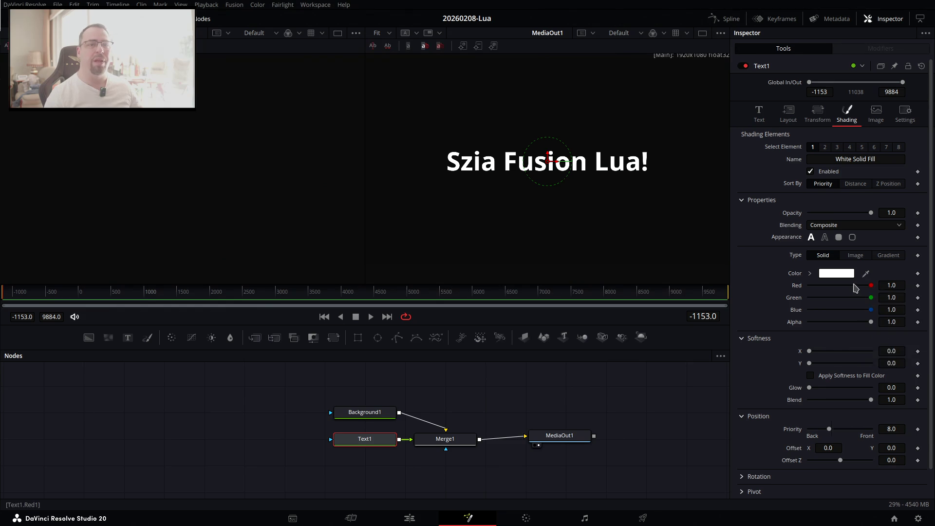
right_click(853, 287)
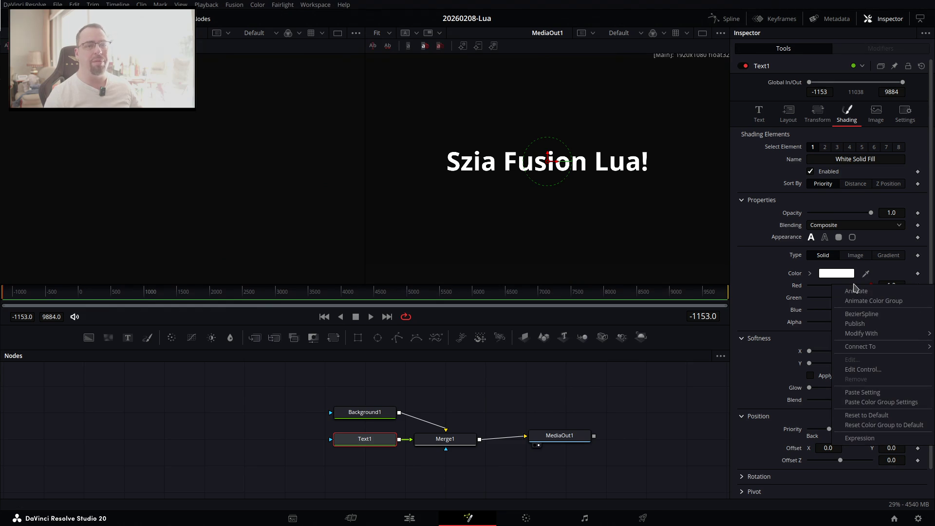
left_click(869, 438)
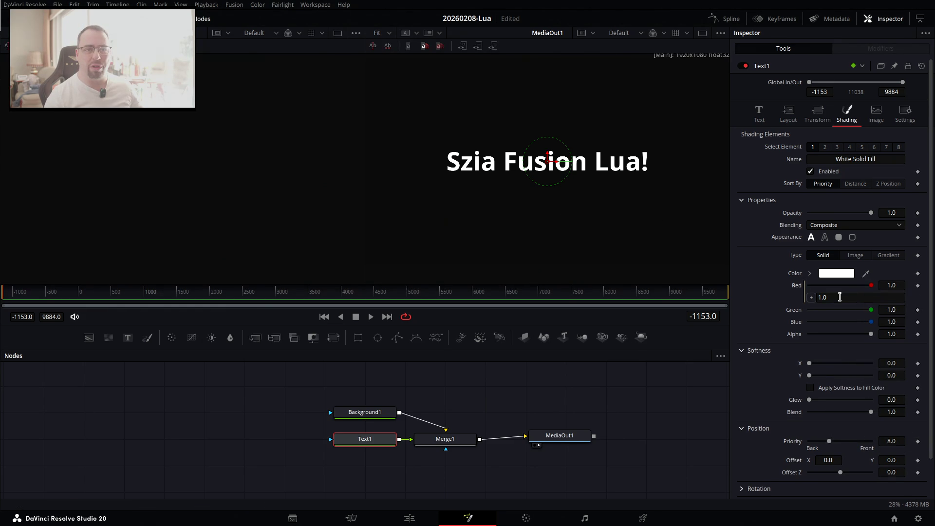
left_click(816, 297)
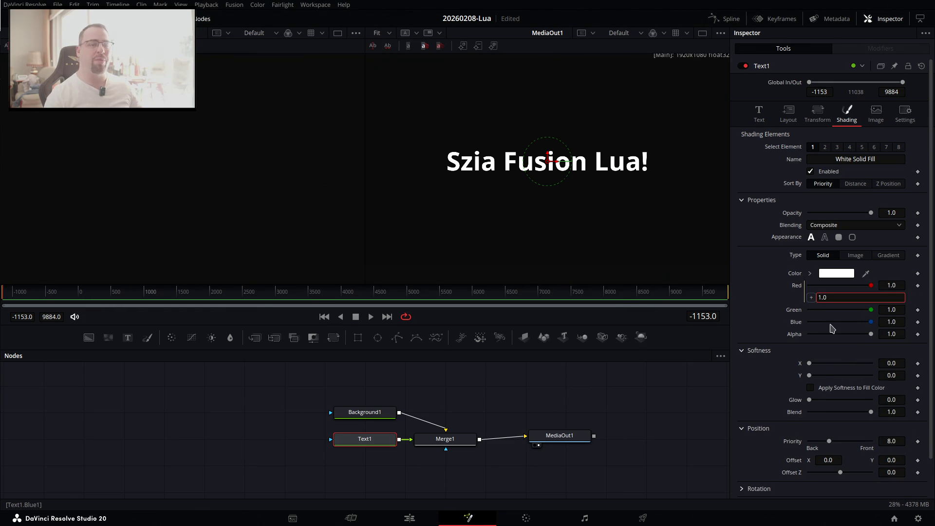
key("alt+Tab")
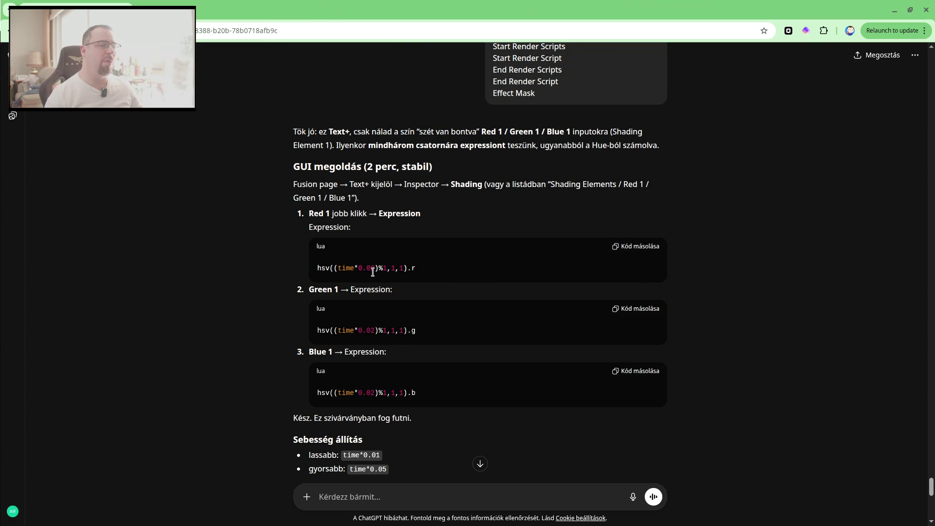
left_click(628, 246)
key("alt+Tab")
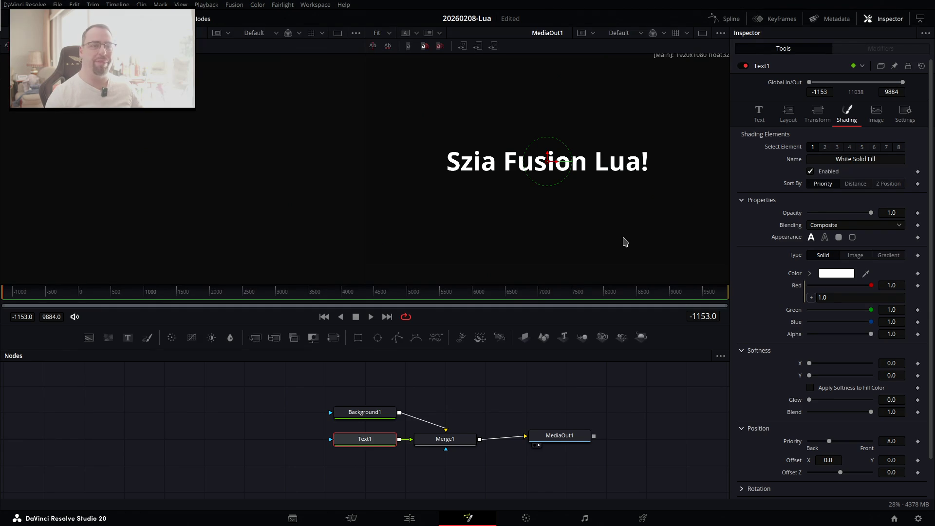
left_click(837, 297)
key("ctrl+a")
key("ctrl+v")
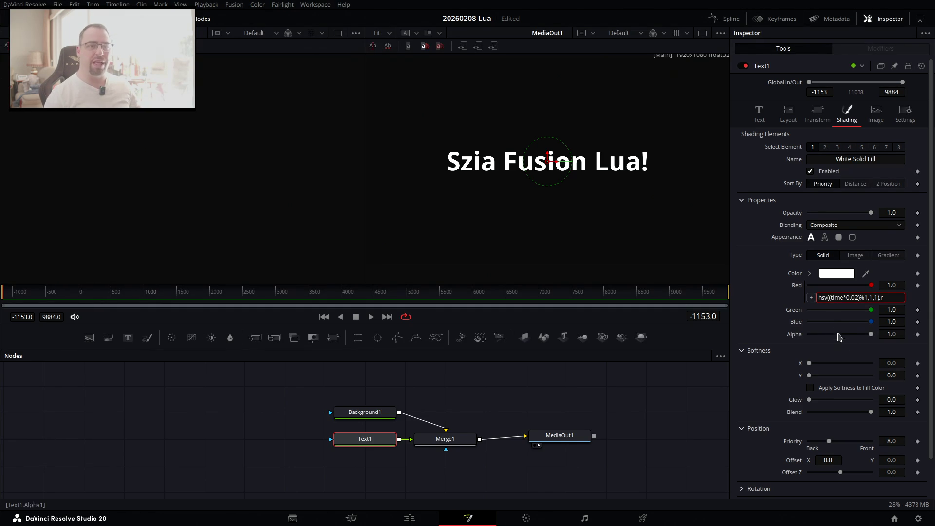
key("Return")
Replace Green's 0.95 with an hsv((time*0.04)%1,1,1) expression copied from ChatGPT.
scroll(836, 312, "down", 1)
right_click(834, 315)
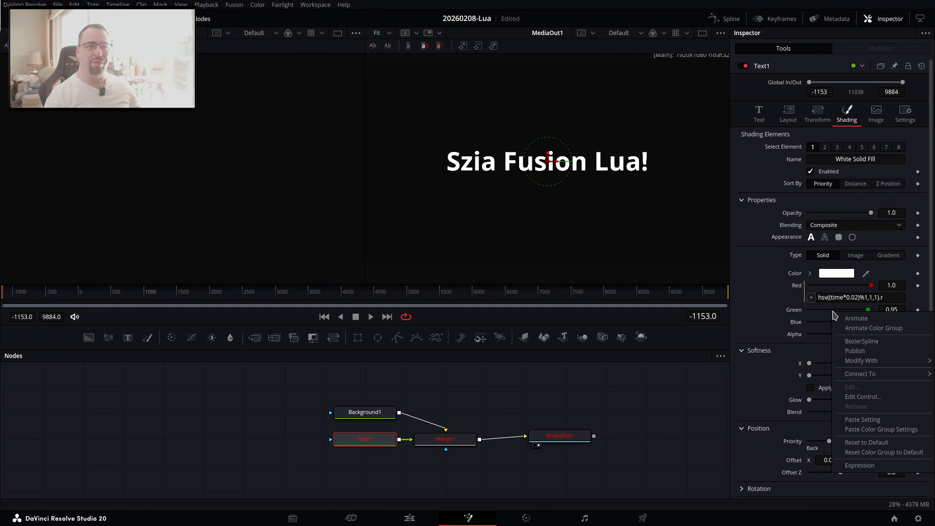
left_click(847, 466)
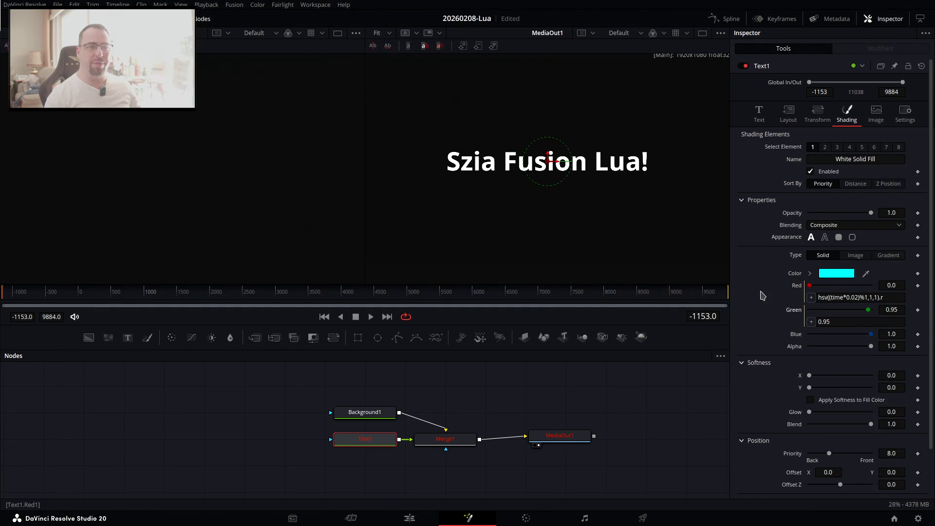
key("alt+Tab")
left_click(640, 310)
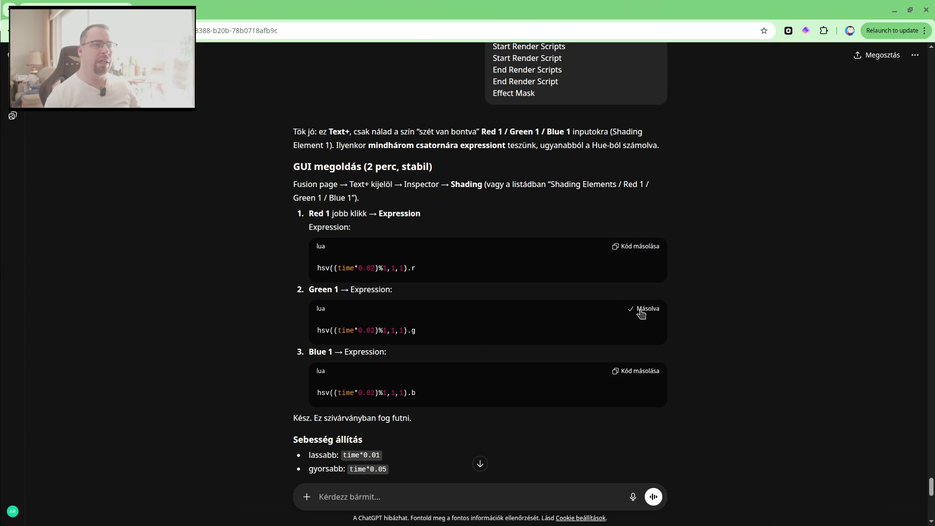
key("alt+Tab")
triple_click(835, 322)
key("ctrl+v")
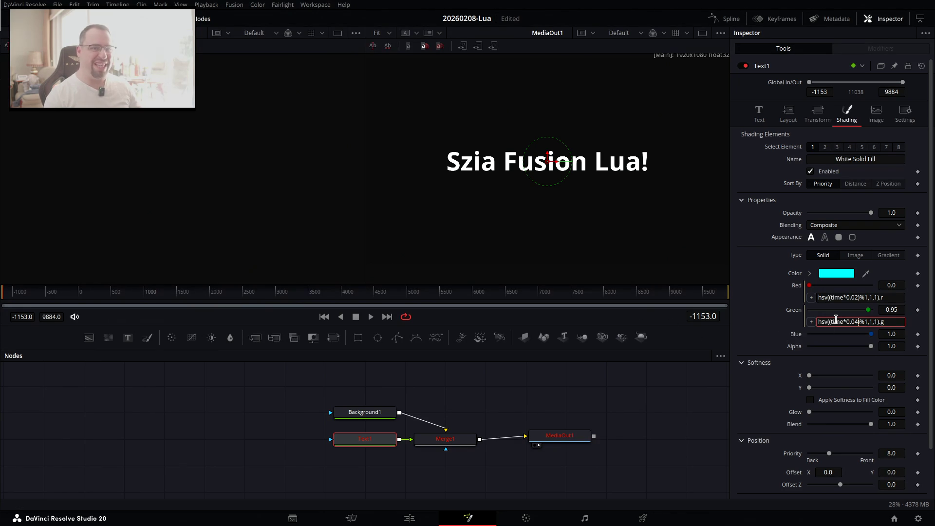
key("Tab")
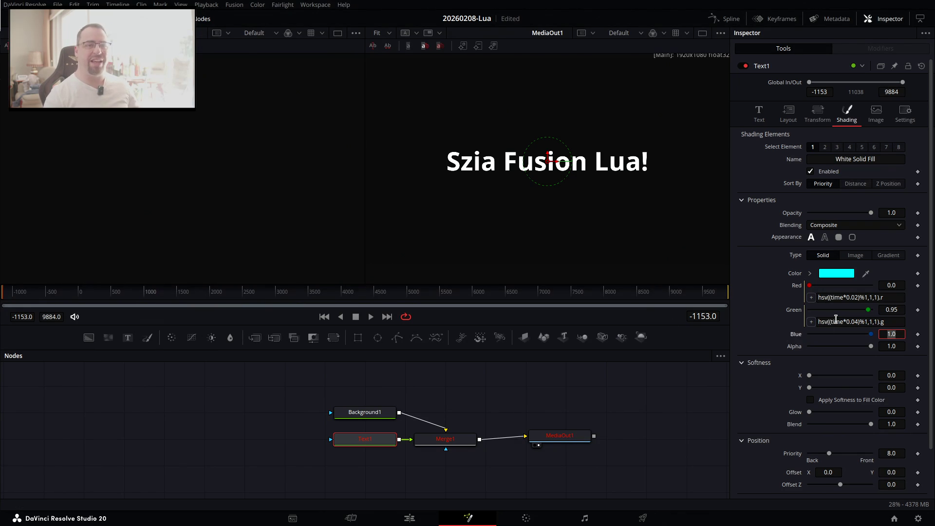
Give Blue the hsv((time*0.01)%1,1,1).b expression and play the comp to check colours.
key("alt+Tab")
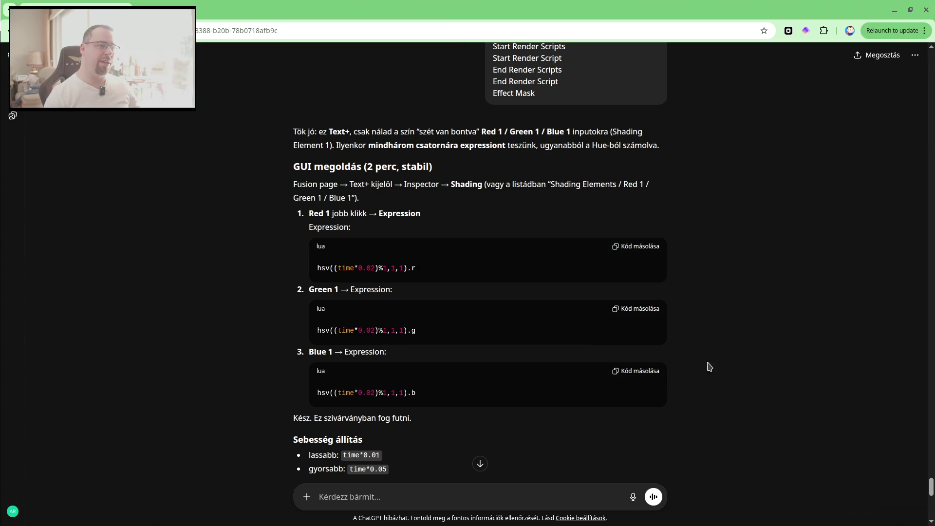
left_click(650, 373)
key("alt+Tab")
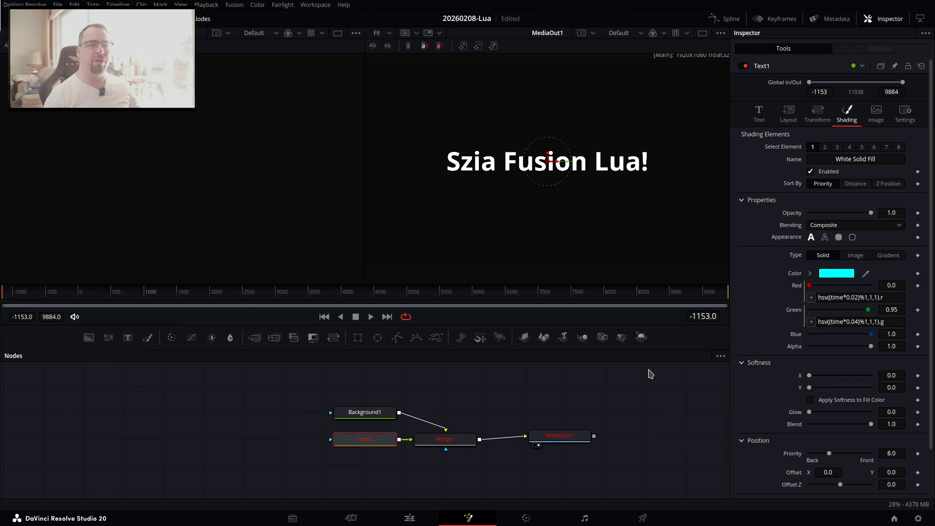
right_click(830, 334)
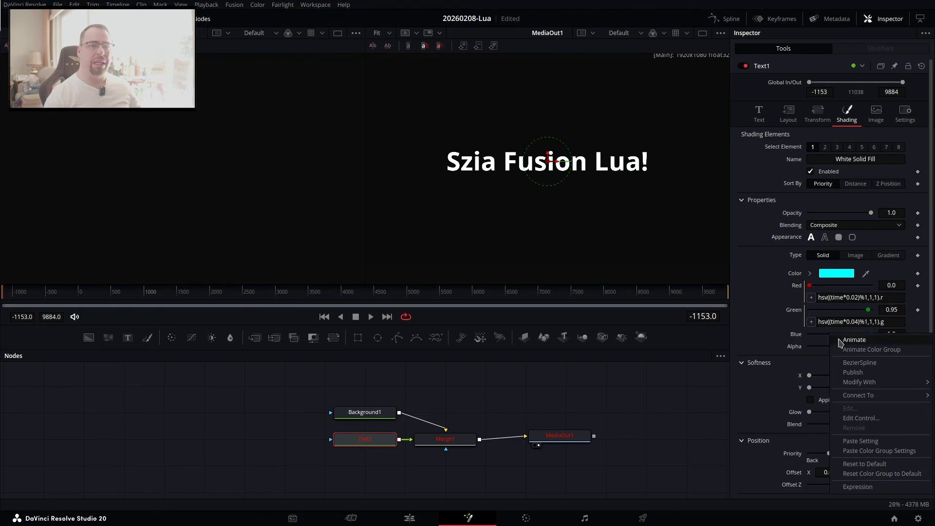
left_click(859, 486)
left_click(843, 346)
key("ctrl+v")
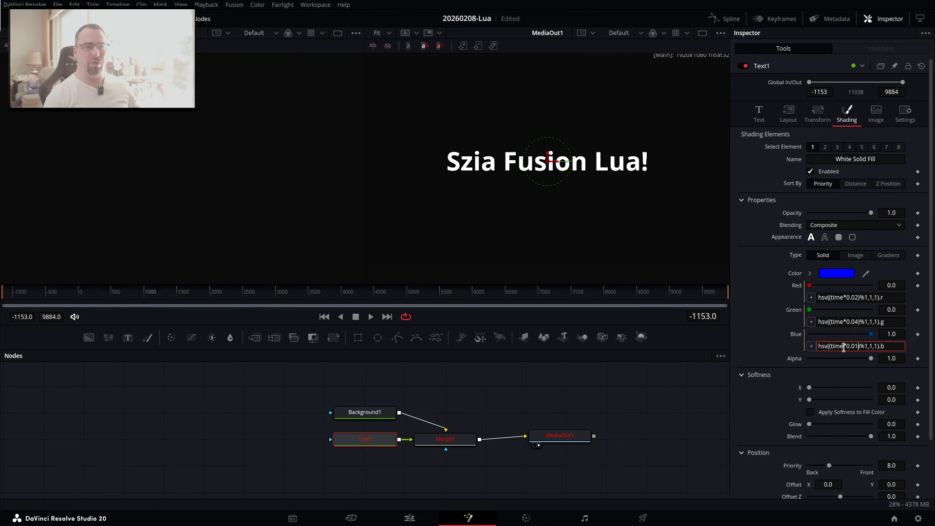
key("Tab")
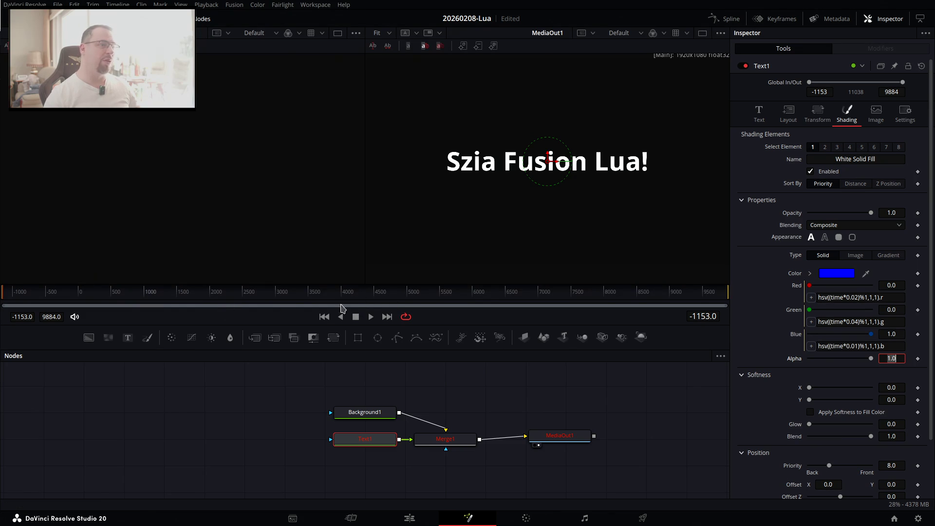
left_click(373, 317)
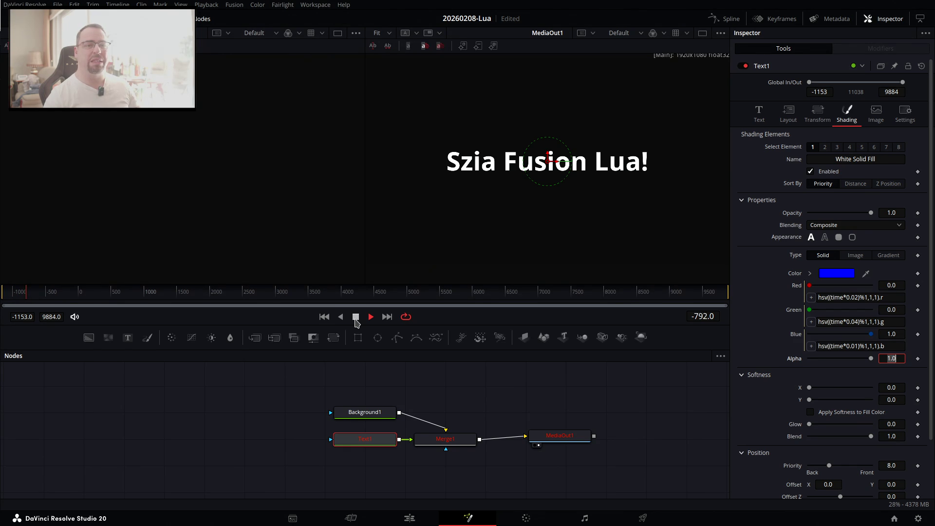
Scrub the timeline, then copy the console's 'Text1 cannot get Parameter for Red 1' errors.
mouse_move(290, 292)
left_mouse_down()
mouse_move(362, 309)
mouse_move(292, 314)
mouse_move(341, 313)
left_mouse_up()
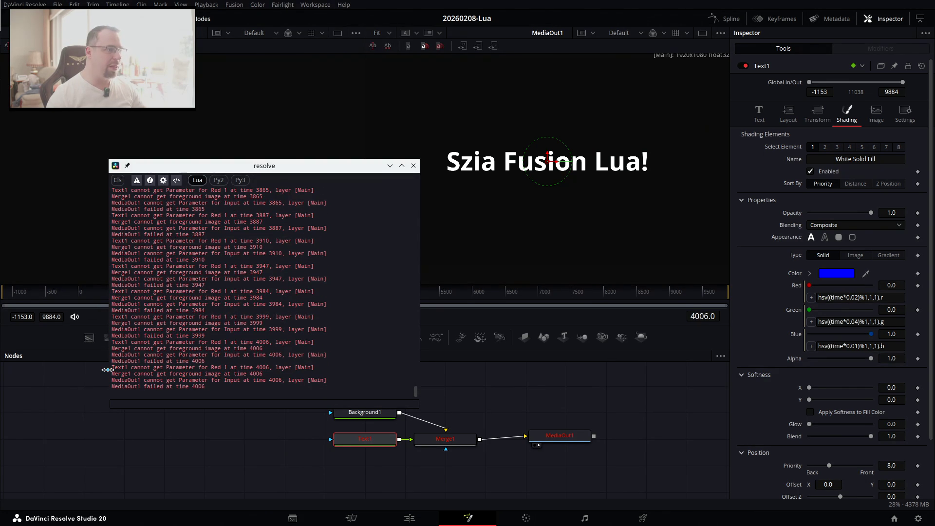
left_click_drag(110, 366, 106, 390)
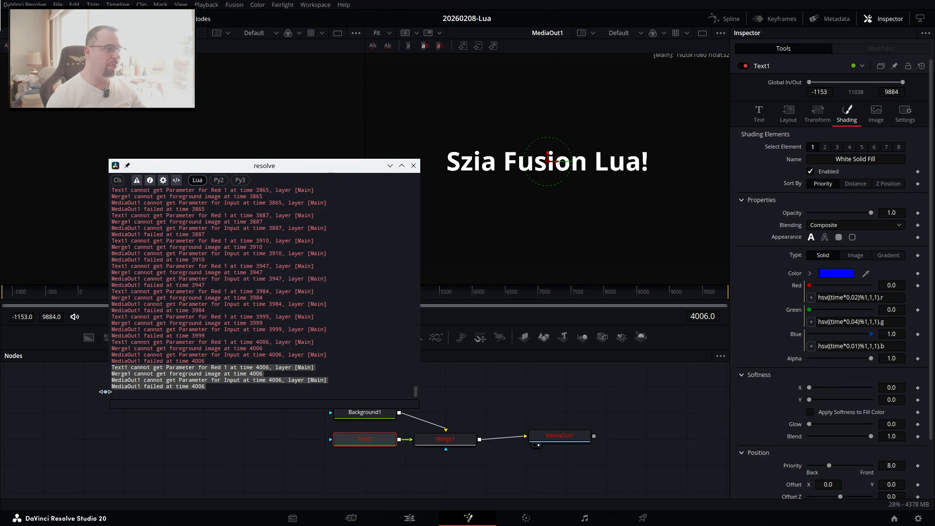
right_click(207, 369)
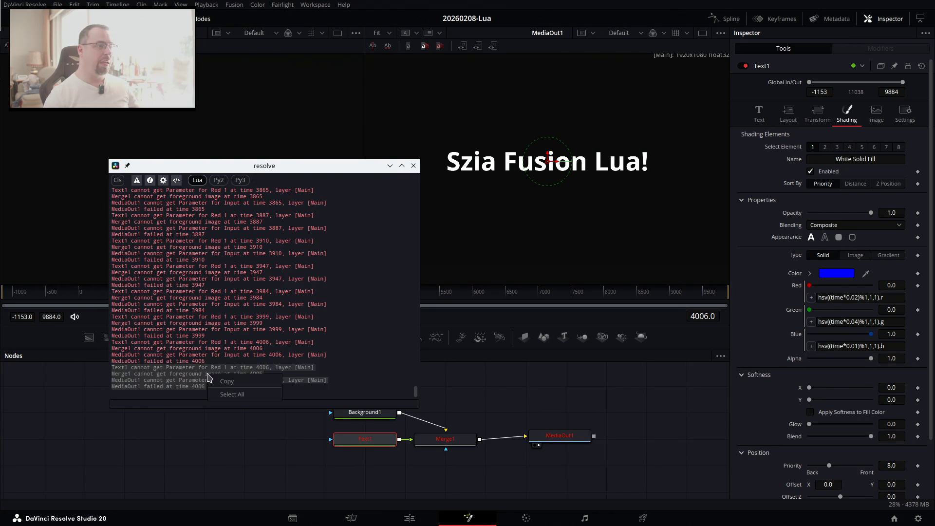
left_click(229, 383)
key("alt+Tab")
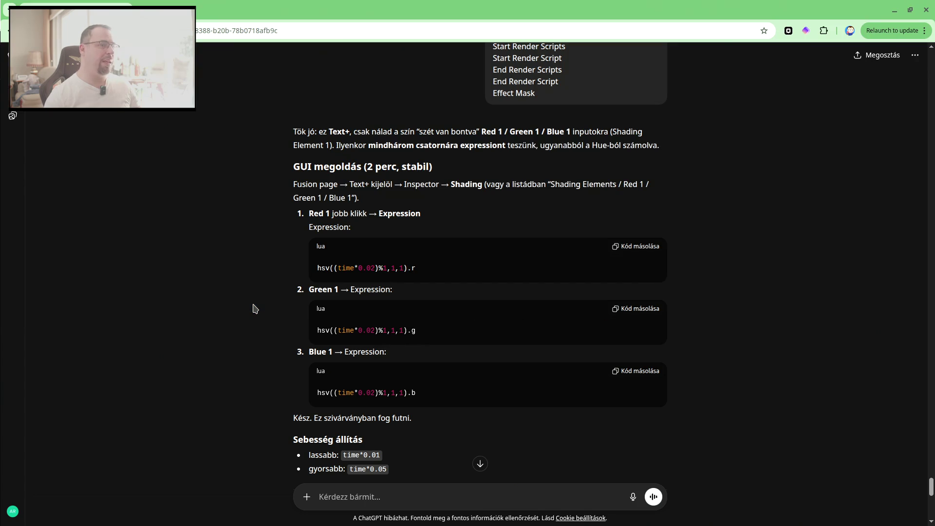
Send ChatGPT the Fusion errors and copy its Red 1 fix, 0.5 + 0.5*sin(time*0.08).
scroll(496, 418, "down", 3)
scroll(497, 419, "down", 3)
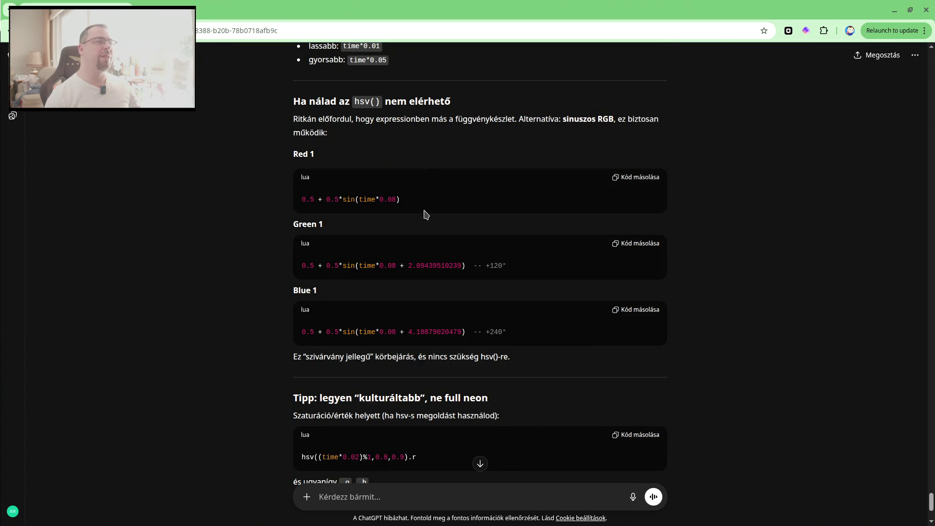
scroll(404, 183, "down", 1)
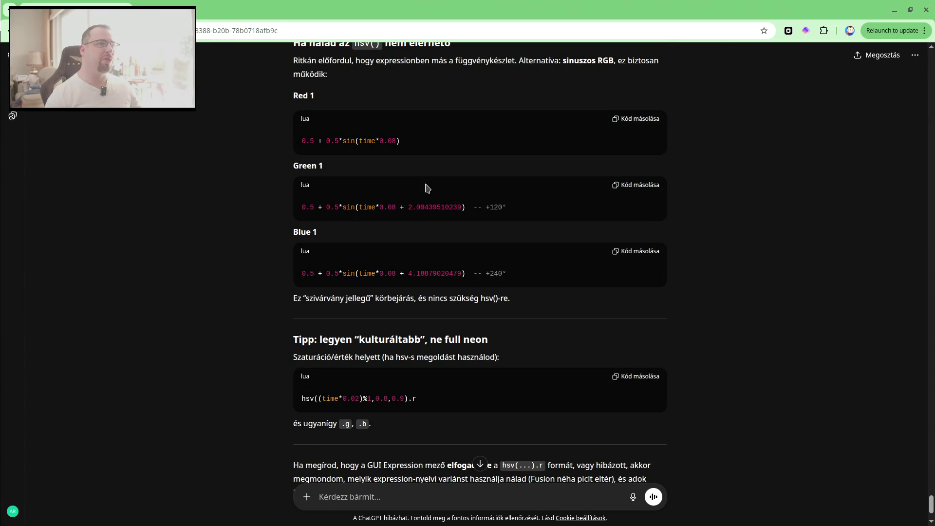
scroll(427, 187, "down", 1)
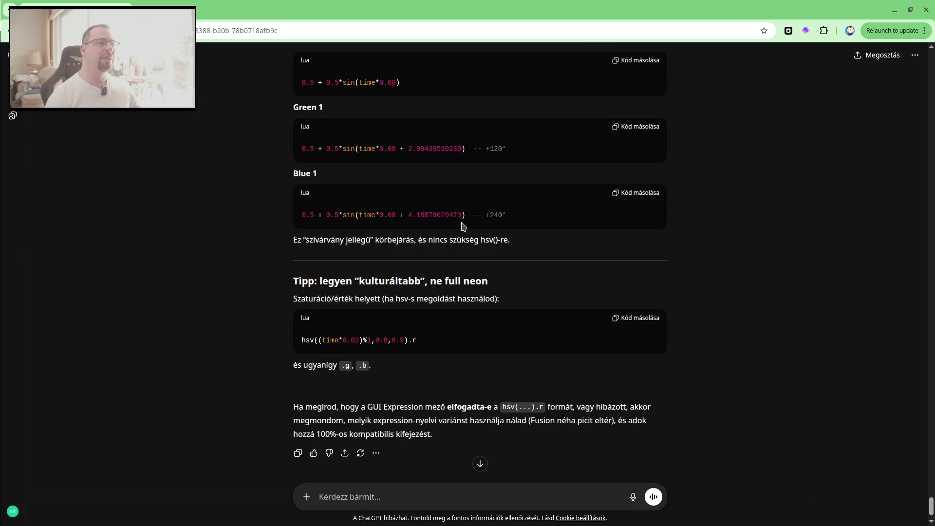
scroll(479, 257, "down", 1)
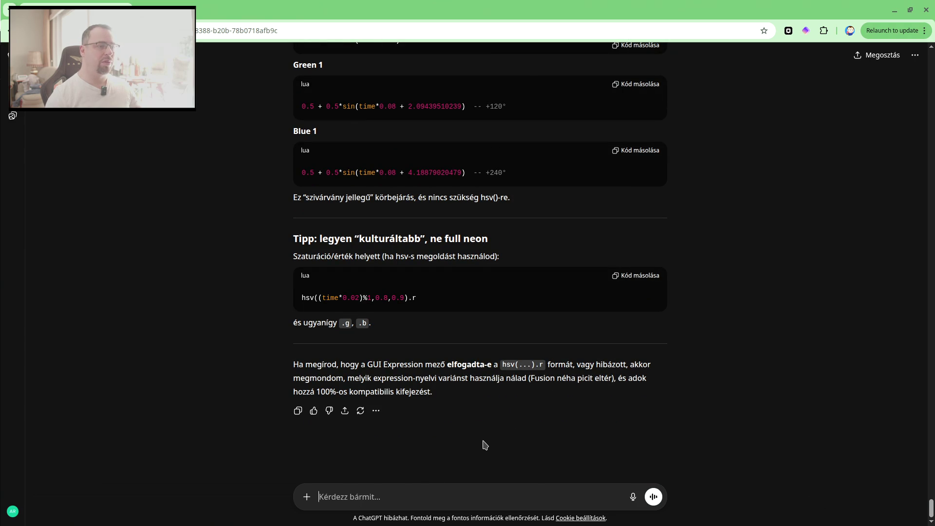
key("ctrl+v")
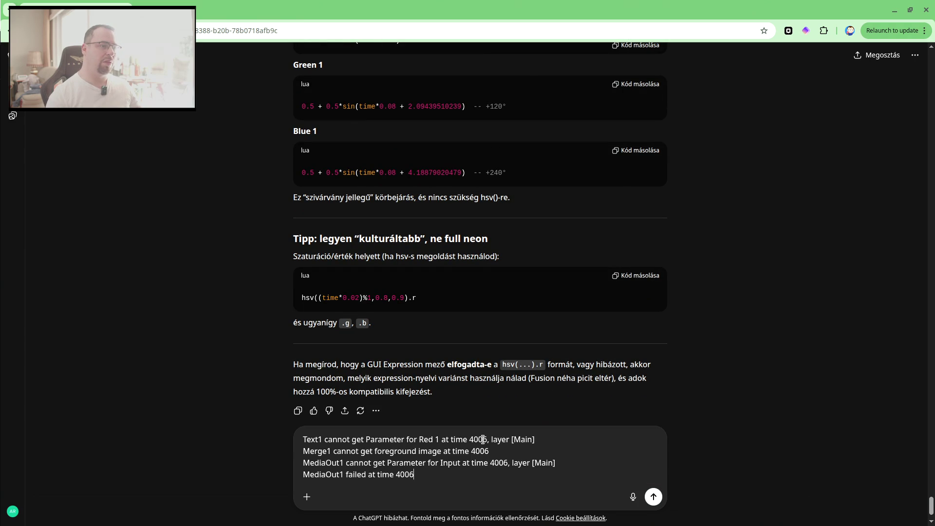
key("Return")
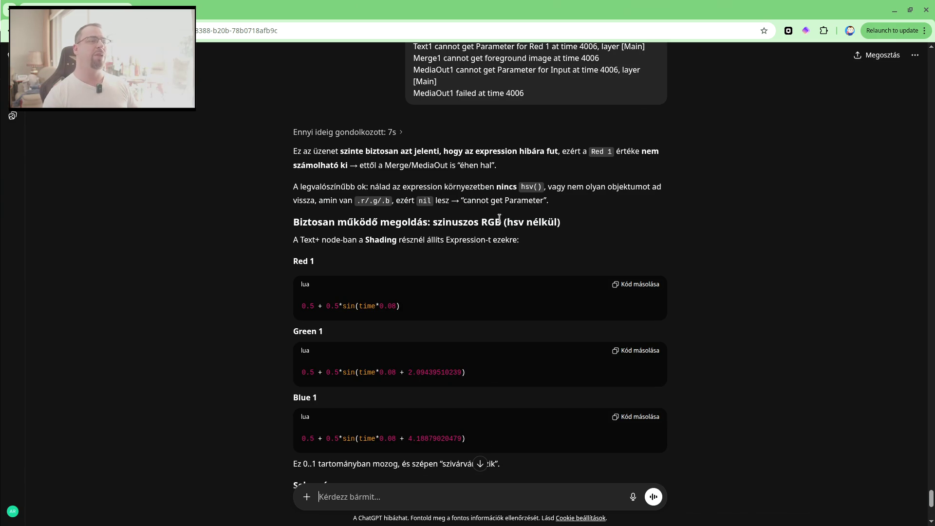
left_click(640, 285)
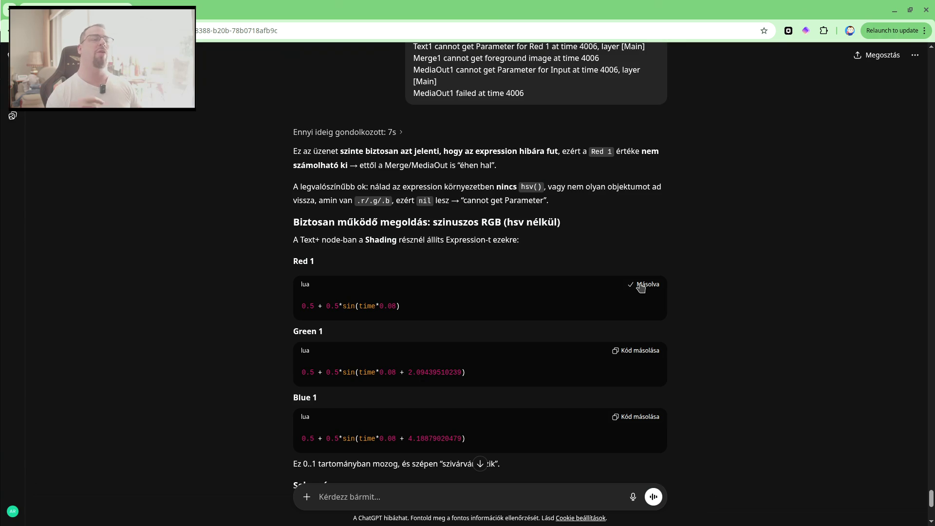
Replace the Red and Green hsv expressions with 0.5 + 0.5*sin at speeds 0.08 and 0.16.
key("alt+Tab")
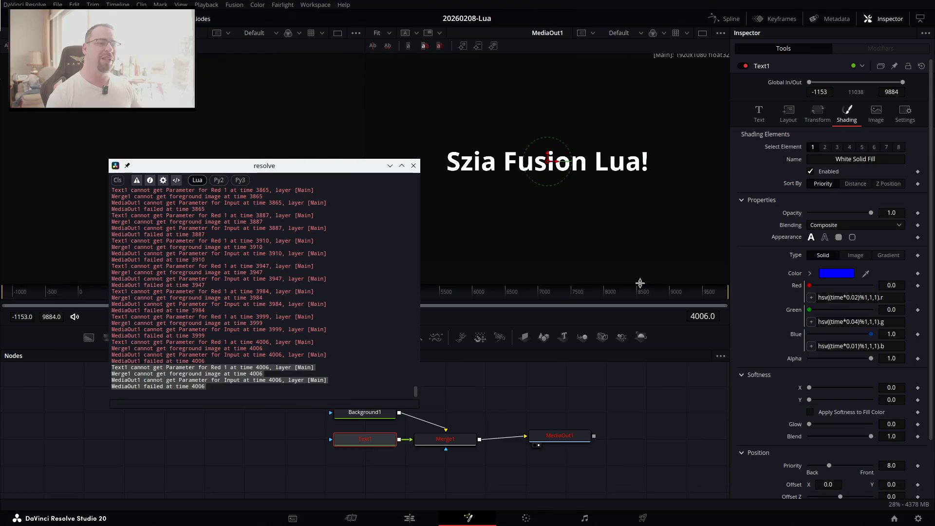
left_click(857, 297)
key("ctrl+a")
key("BackSpace")
key("ctrl+v")
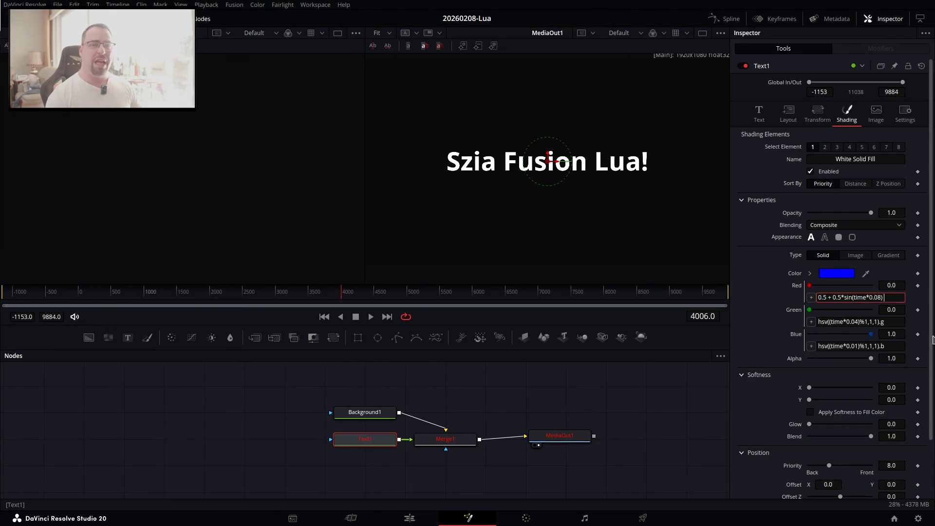
left_click(836, 323)
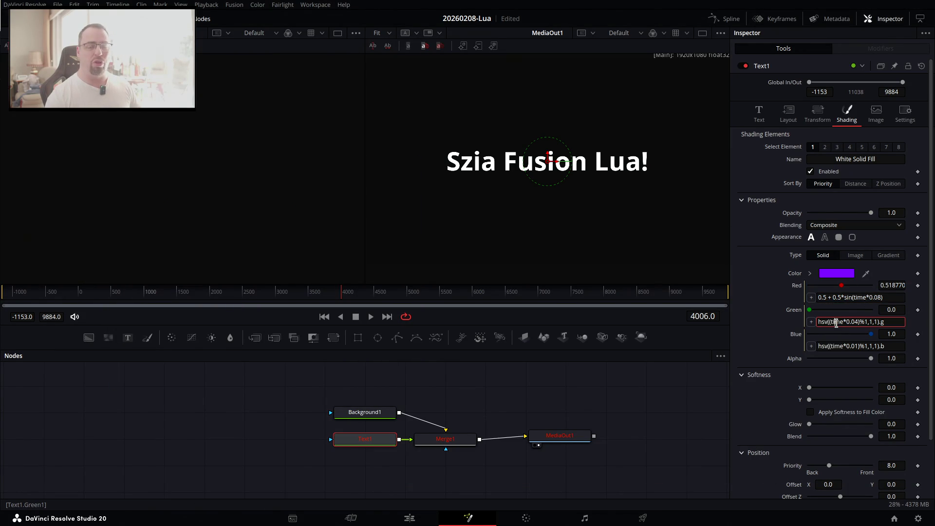
key("ctrl+a")
key("BackSpace")
key("ctrl+v")
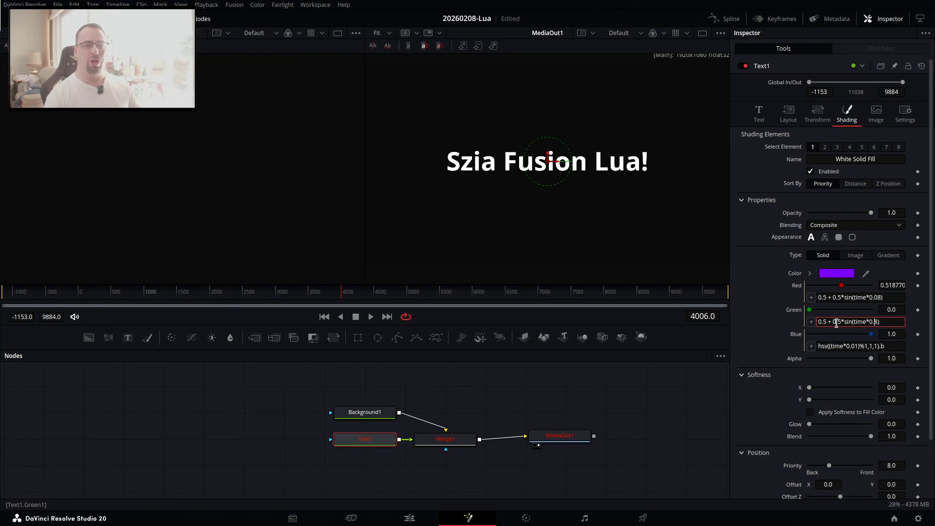
Set Blue to 0.5 + 0.5*sin(time*0.04) and scrub back to frame 1886 to check colours.
left_click(833, 345)
key("ctrl+a")
key("BackSpace")
key("ctrl+v")
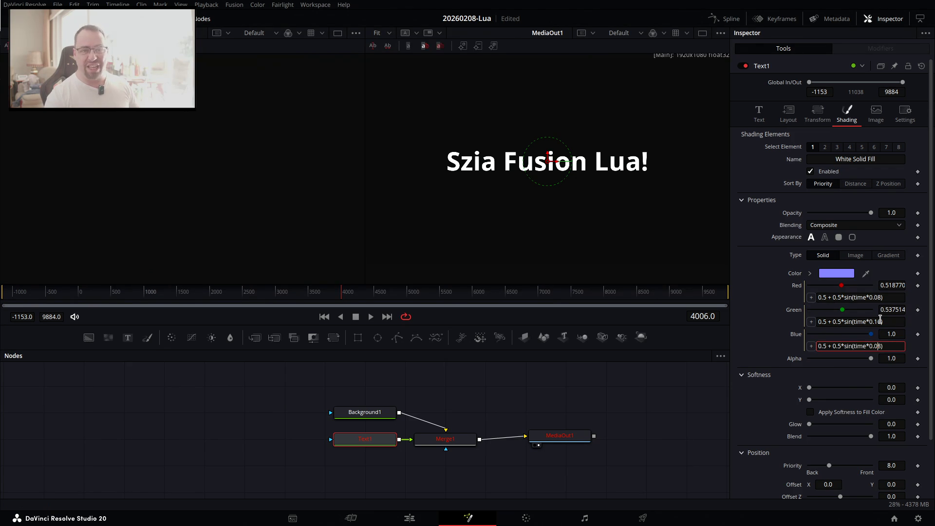
key("Tab")
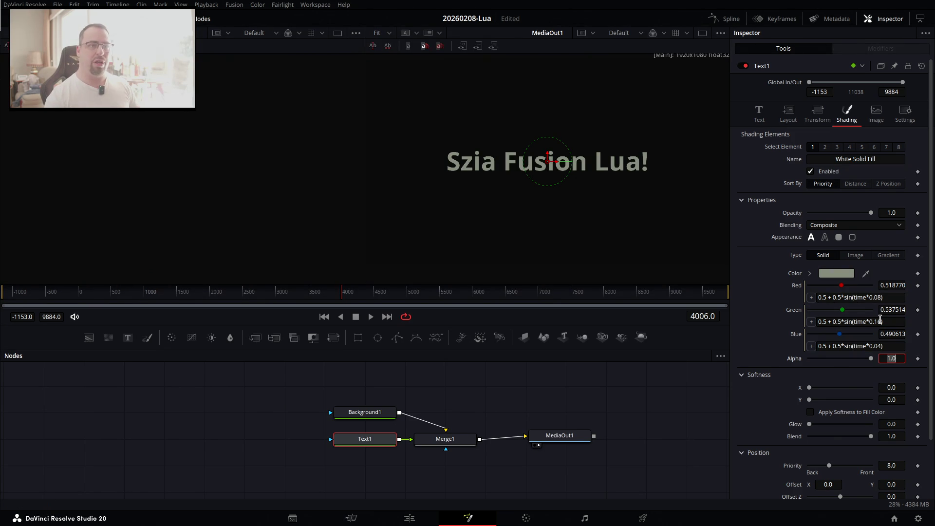
left_click_drag(363, 300, 204, 302)
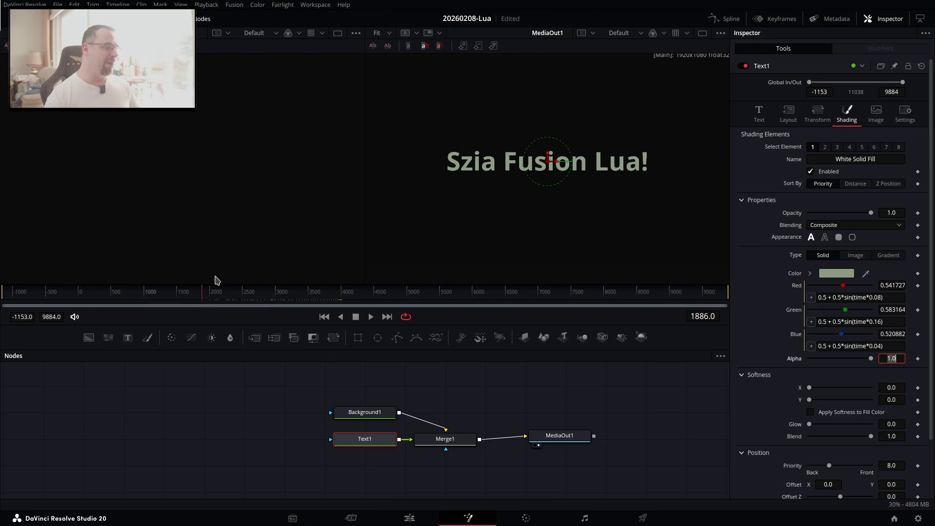
left_click(409, 519)
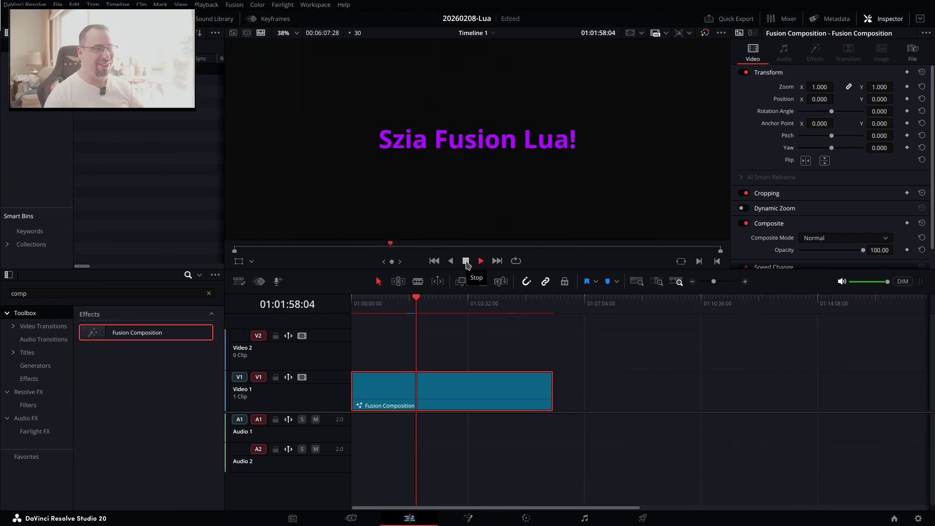
Stop the Edit page playback after watching the colours cycle, ending on blue text.
left_click(466, 261)
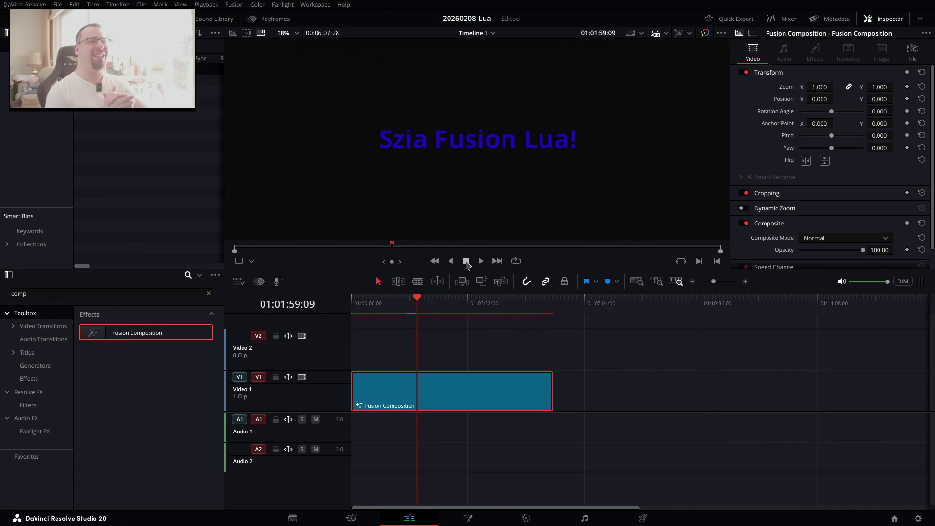
key("alt+Tab")
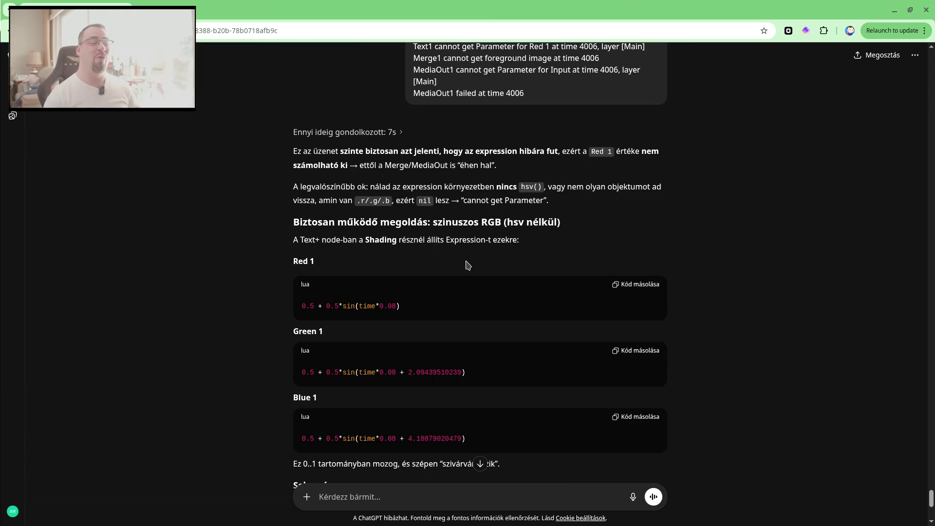
Reply 'működik!' to ChatGPT and ask how to place individual pixels onto frames.
scroll(468, 271, "down", 3)
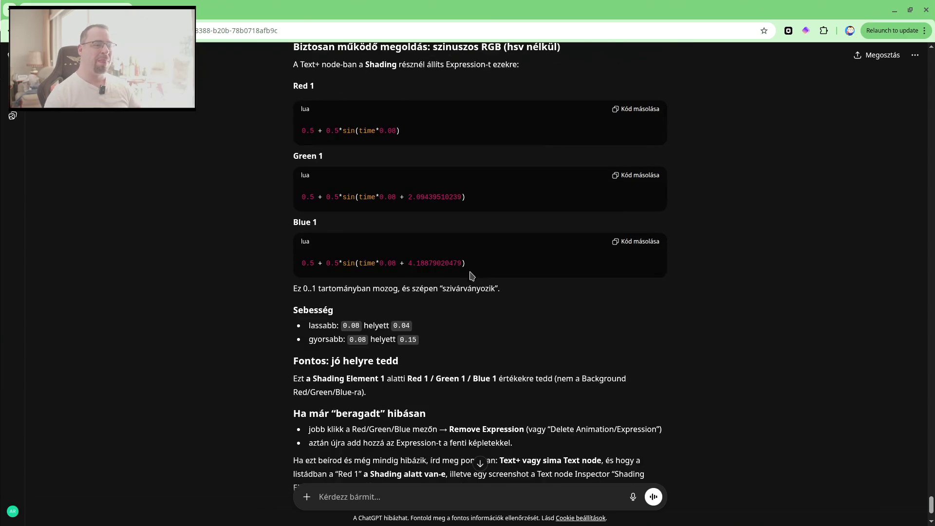
scroll(471, 287, "down", 2)
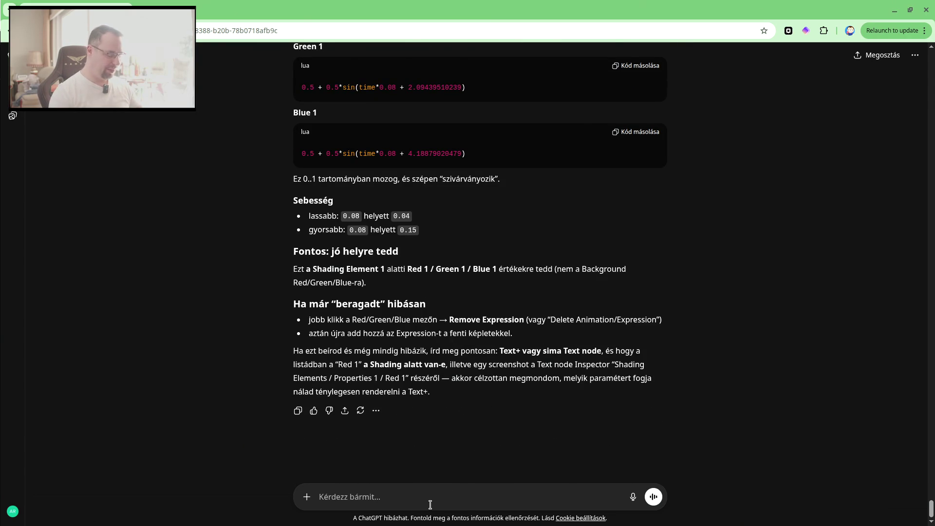
type("működik!!!! akkor most szeretnék pixel szinten belenyúlni a dologba, és")
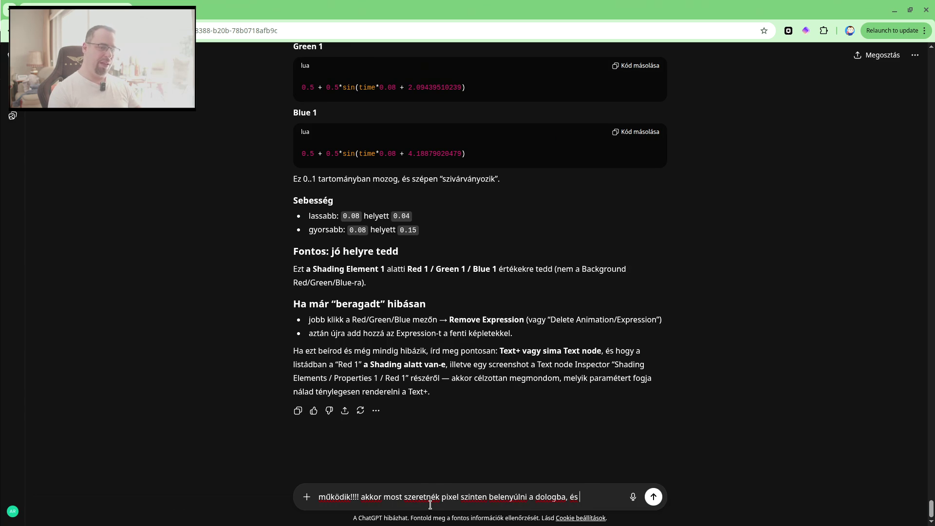
type("raknk ")
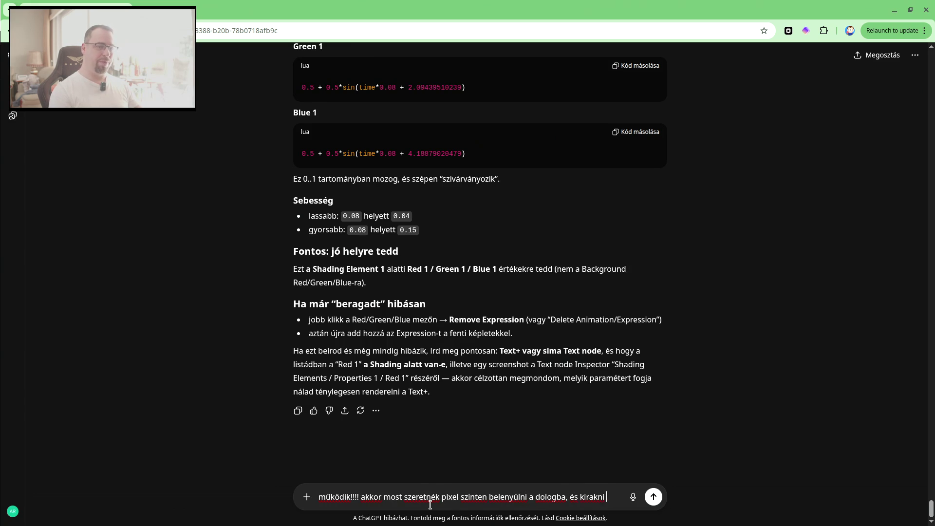
type("eleket ")
type("a frame-ekre. ")
type("hogyan kell?")
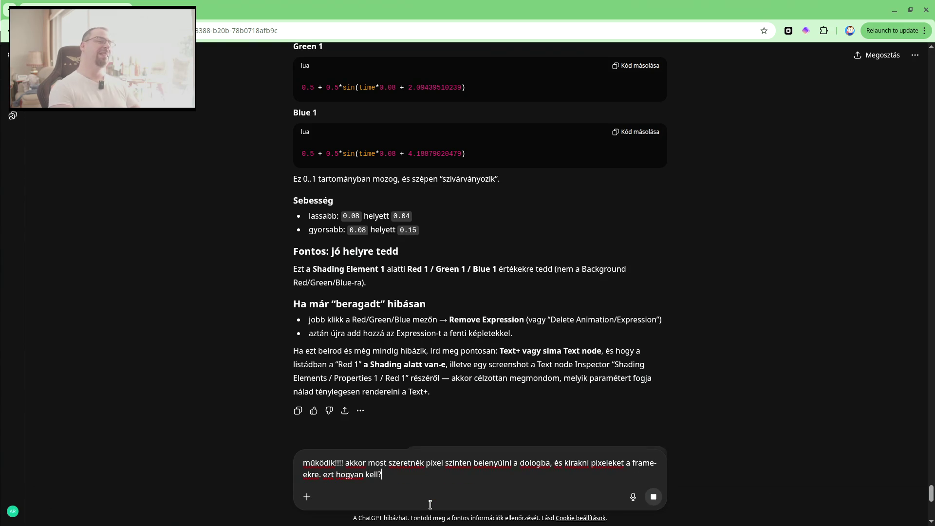
key("Return")
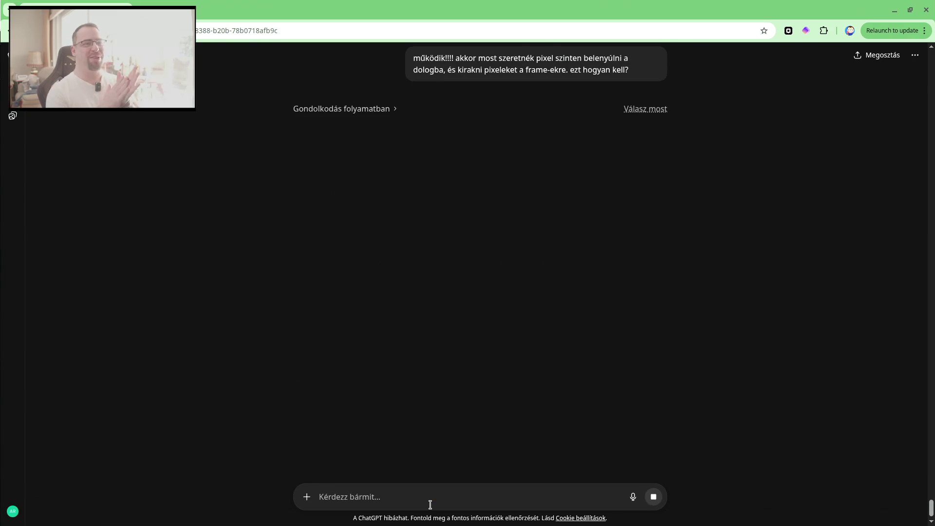
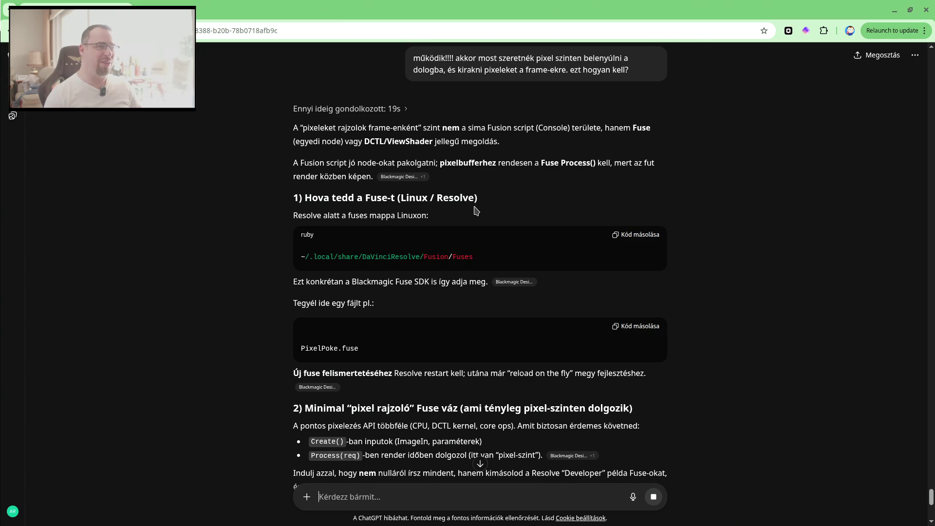
Read further down the Fuse folder instructions, then raise DaVinci Resolve's Lua console window.
scroll(476, 211, "down", 2)
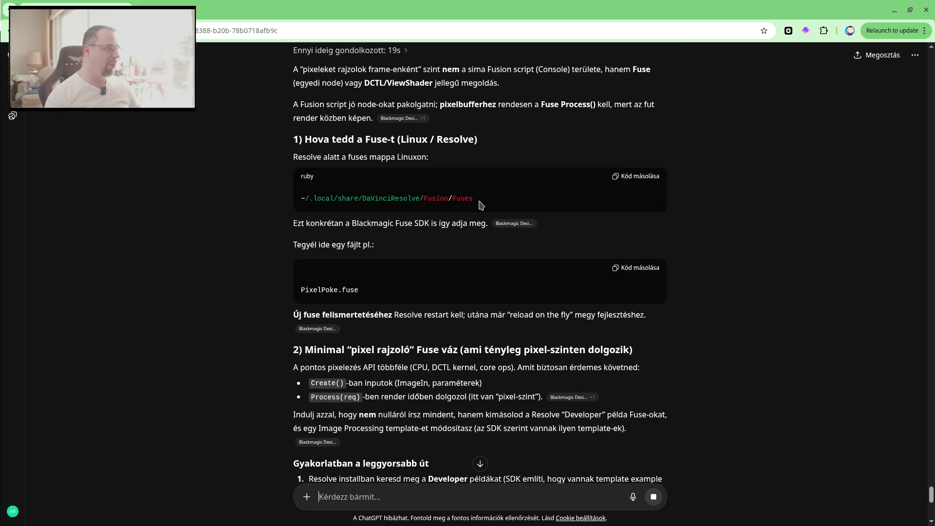
key("alt+Tab")
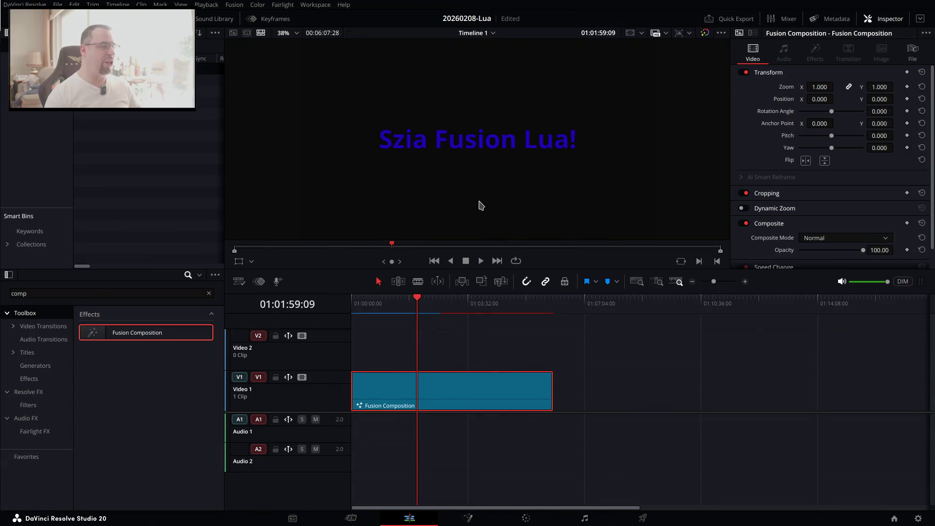
key("alt+Tab")
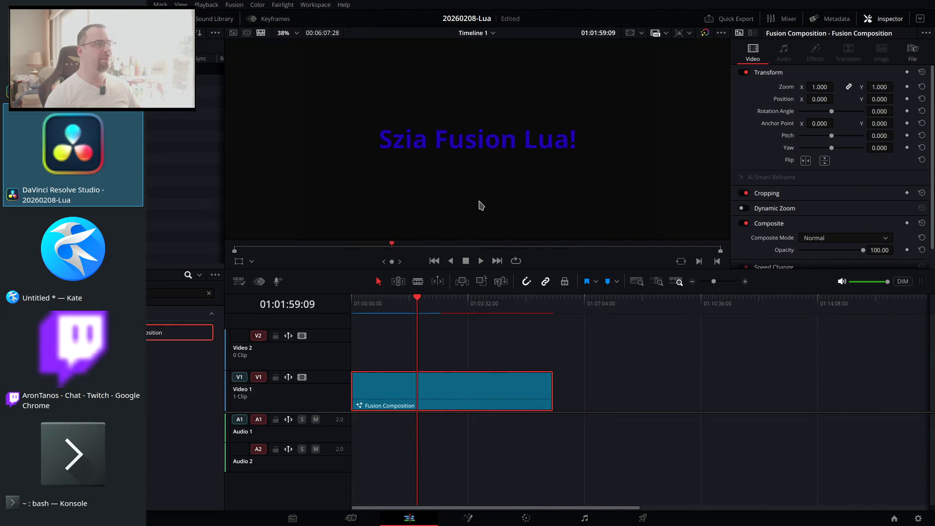
key("Tab")
key("Tab")
key("Tab")
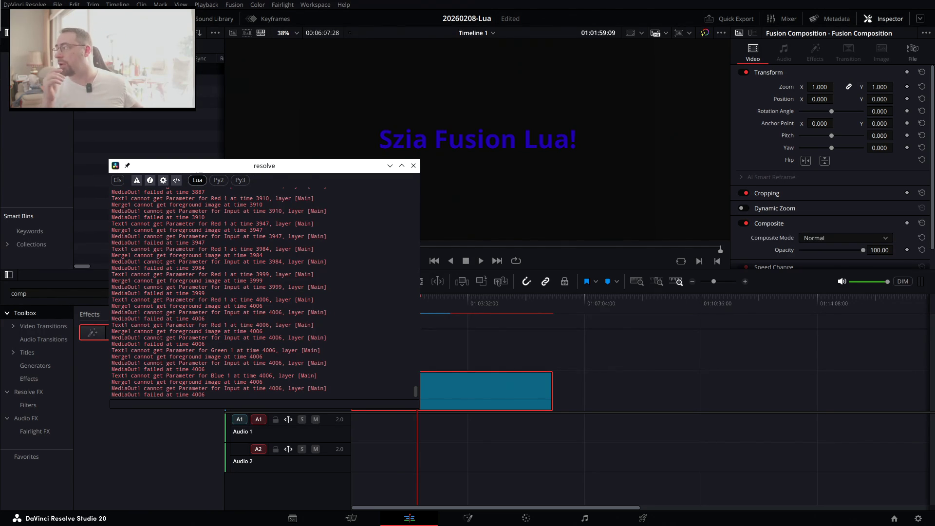
Cycle between ChatGPT and Resolve, then place the bash terminal up and right over the browser.
key("alt+Tab")
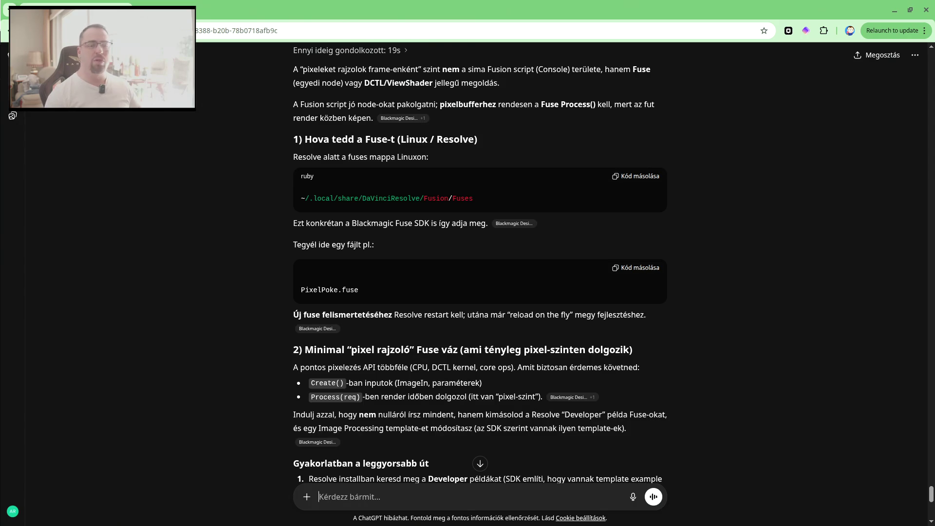
key("alt+Tab")
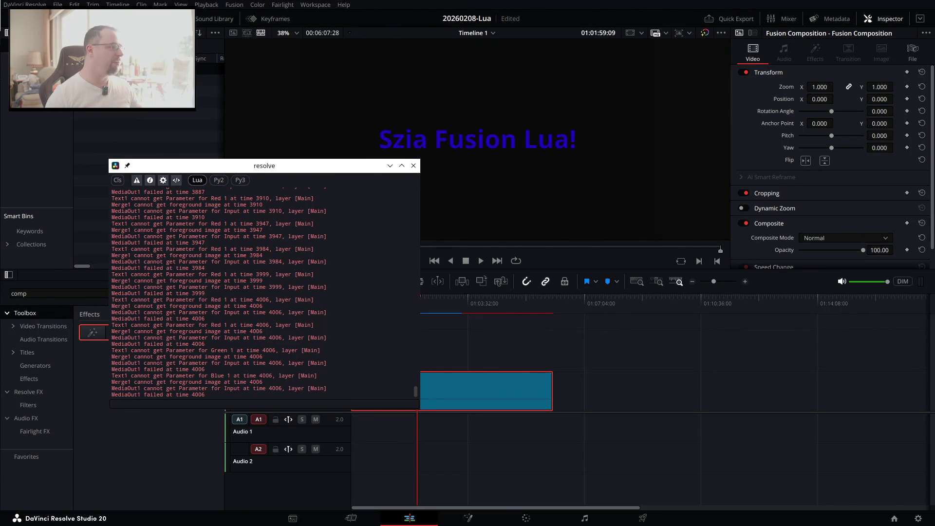
key("alt+Tab")
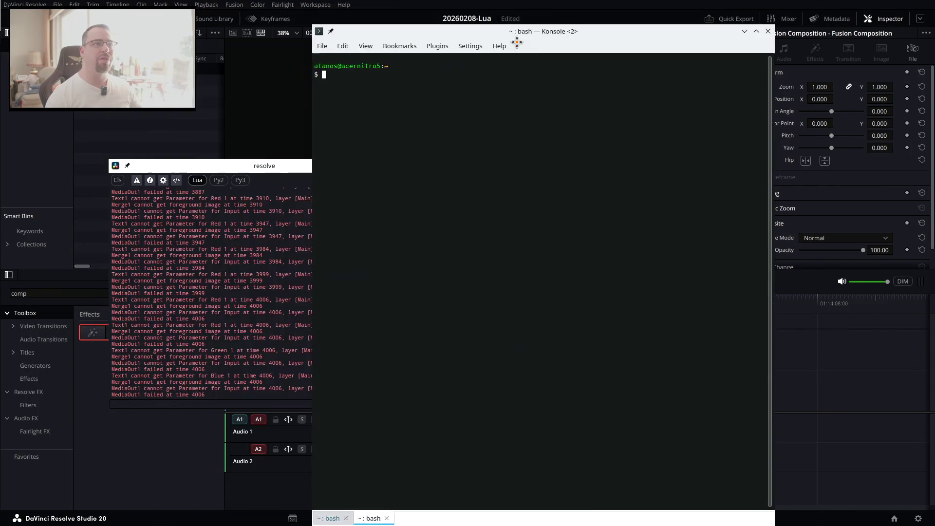
left_click_drag(507, 37, 560, 25)
key("alt+Tab")
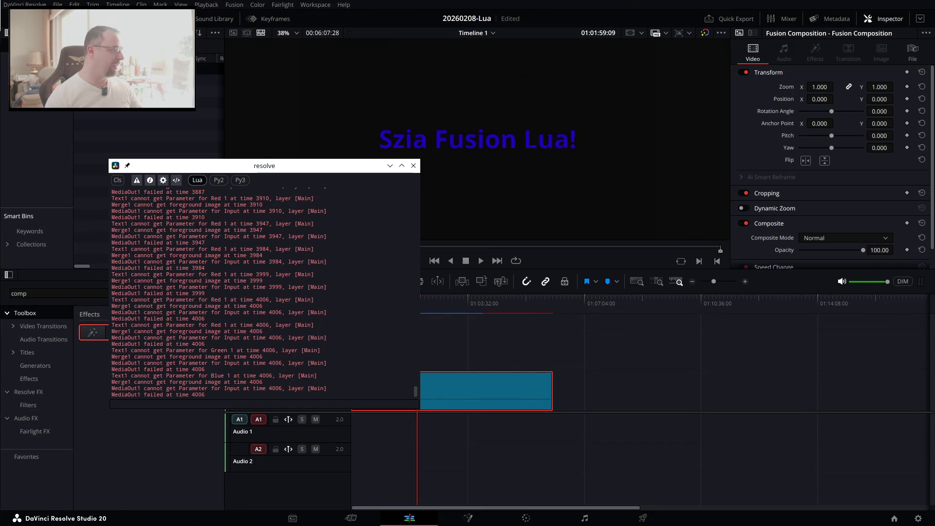
key("alt+Tab")
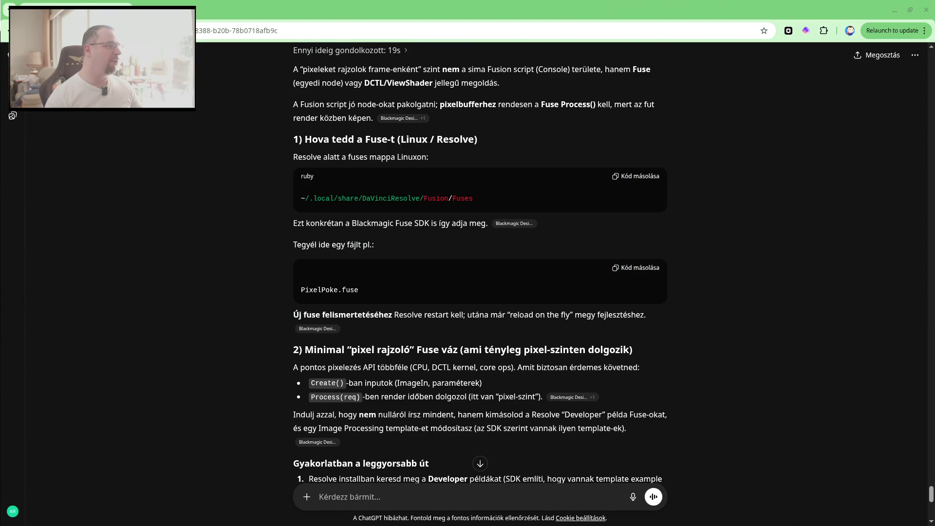
key("alt+Tab")
mouse_move(520, 47)
left_mouse_down()
mouse_move(543, 25)
mouse_move(32, 2)
left_mouse_up()
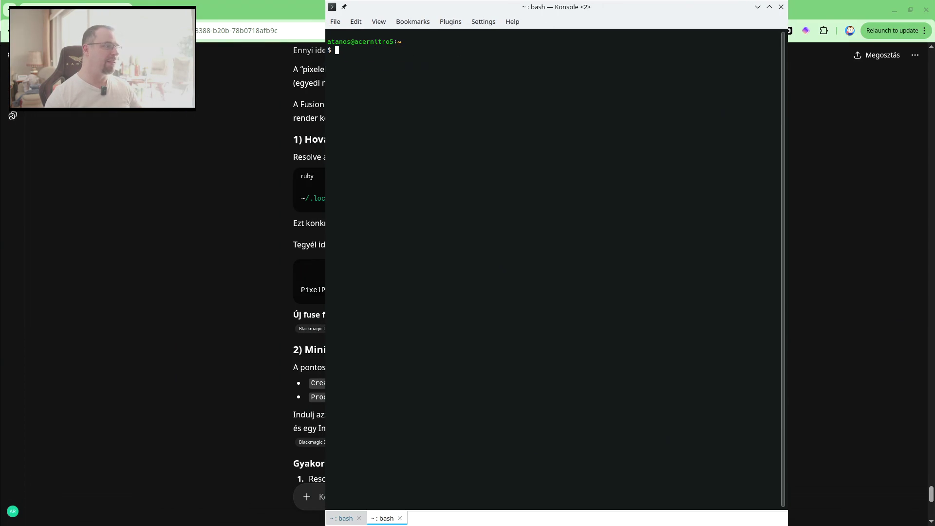
Dock the stream chat window at the right screen edge and arrange the terminal beside it.
key("alt+Tab")
mouse_move(214, 20)
left_mouse_down()
mouse_move(826, 19)
mouse_move(845, 7)
left_mouse_up()
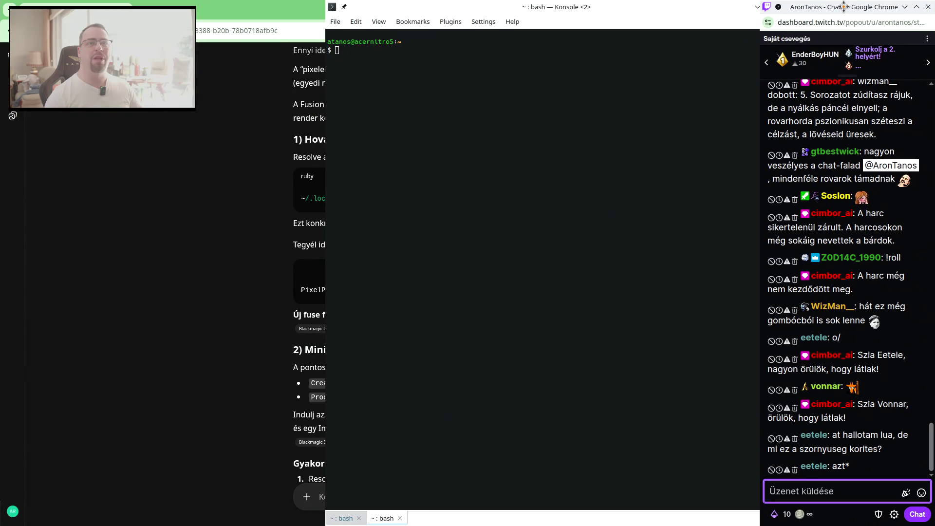
left_click_drag(628, 9, 599, 10)
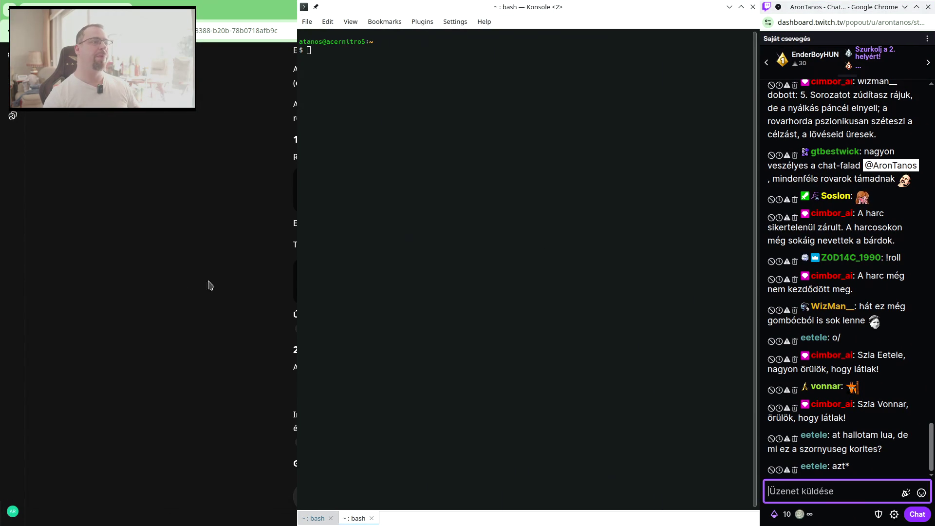
left_click(290, 284)
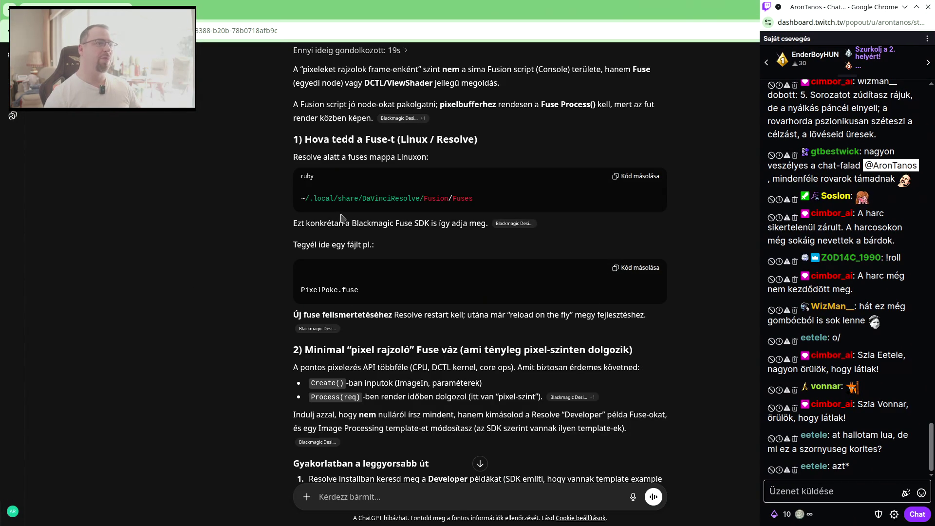
key("alt+Tab")
Start Midnight Commander with mc and point the other panel at the home directory.
type("mc")
key("Return")
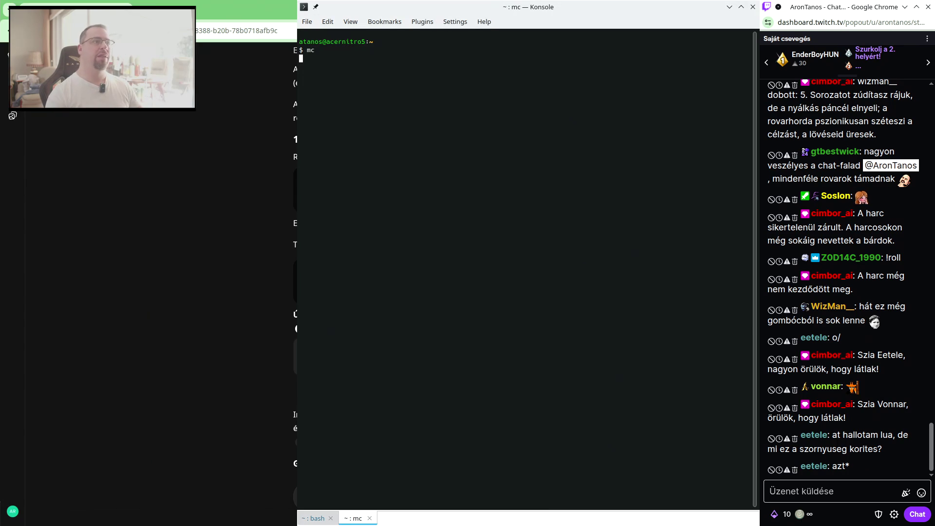
key("alt+i")
key("Tab")
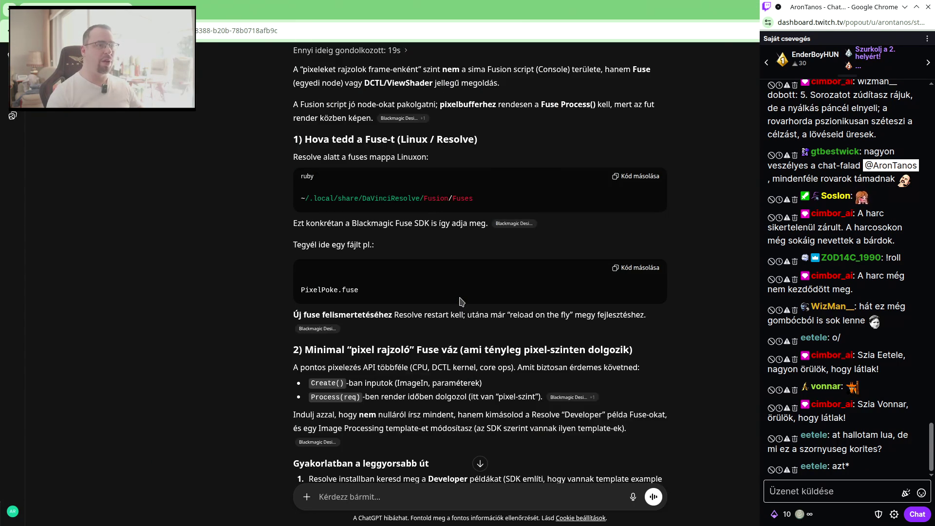
Quick-search into ~/.local/share/DaVinciResolve in mc.
key("ctrl+s")
type(".lo")
key("Return")
key("ctrl+s")
type("sh")
key("Return")
key("ctrl+s")
type("DaVinciResolve")
key("Return")
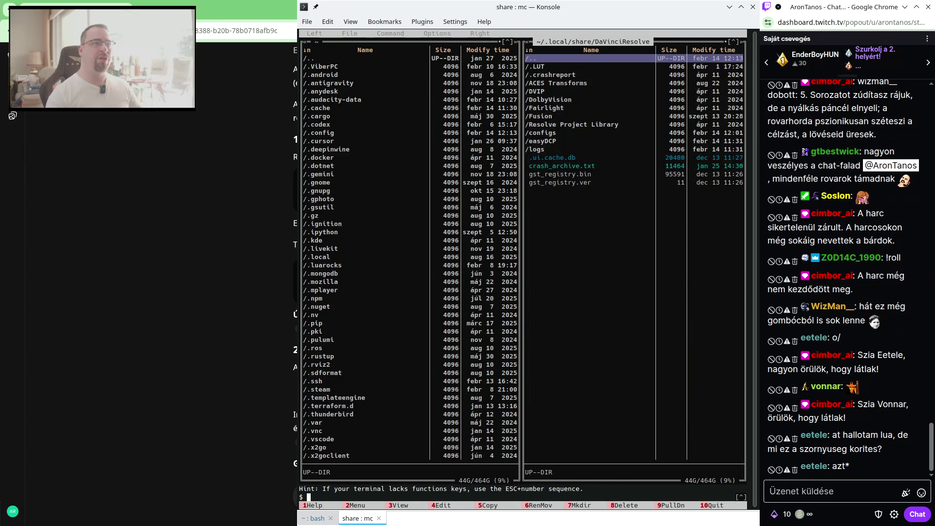
Enter the Fusion folder and create a new Fuses directory inside it.
key("alt+Tab")
key("alt+Tab")
key("Down")
key("Down")
key("Down")
key("Down")
key("Down")
key("Down")
key("Down")
key("Return")
key("Down")
key("Down")
key("Down")
key("Down")
key("Down")
key("Down")
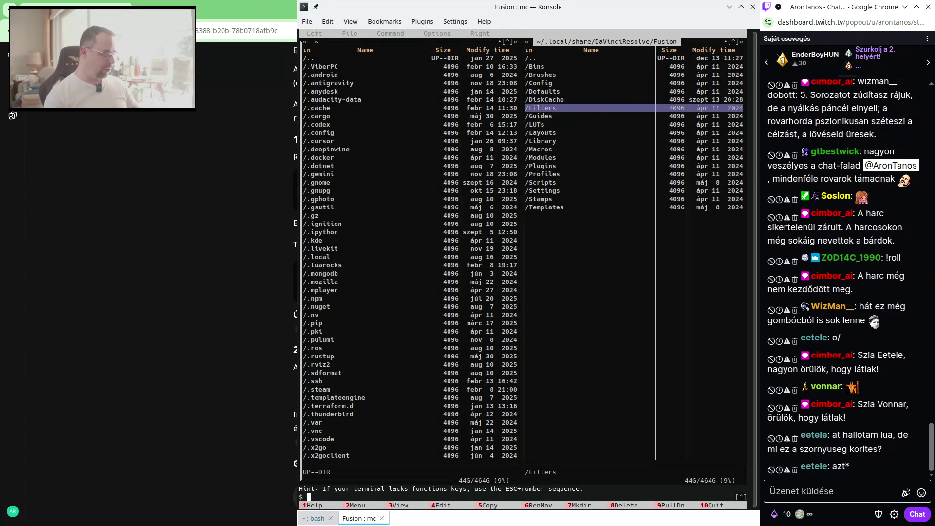
key("ctrl+x")
key("c")
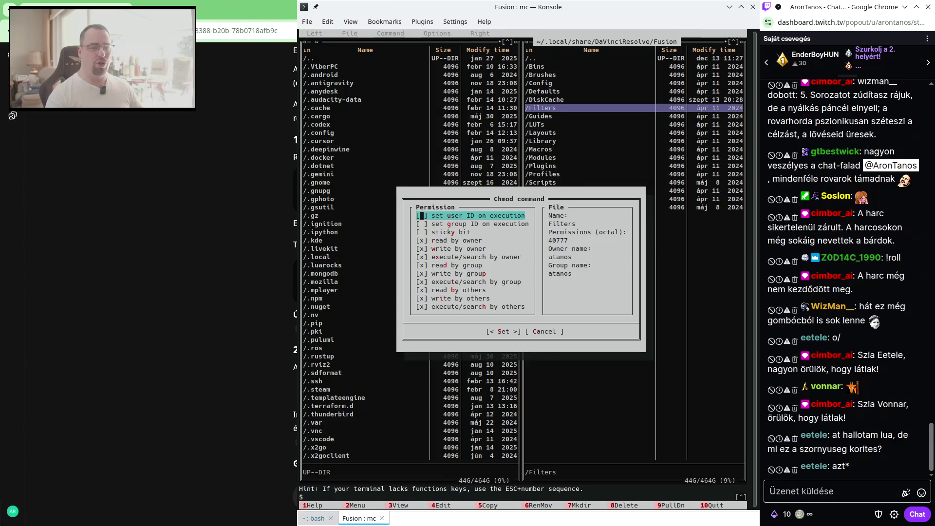
key("Escape")
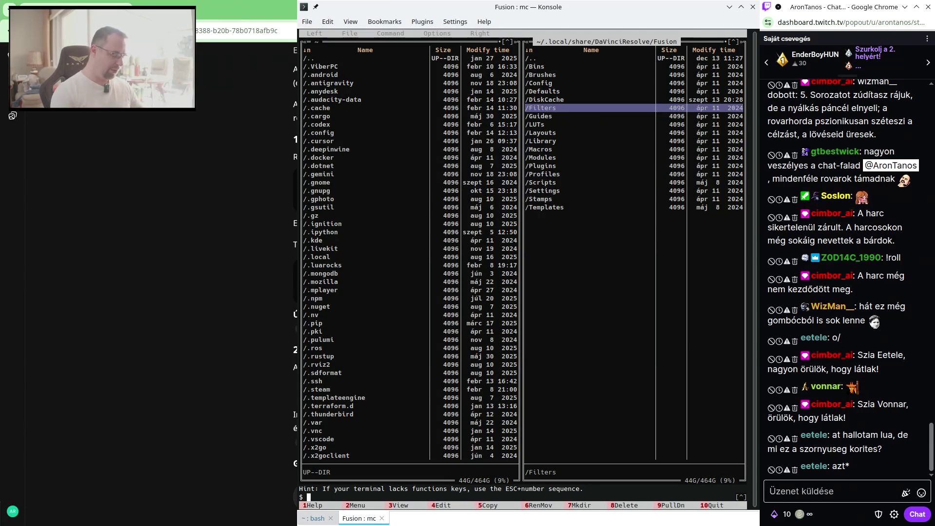
key("F7")
type("Fuses")
key("Return")
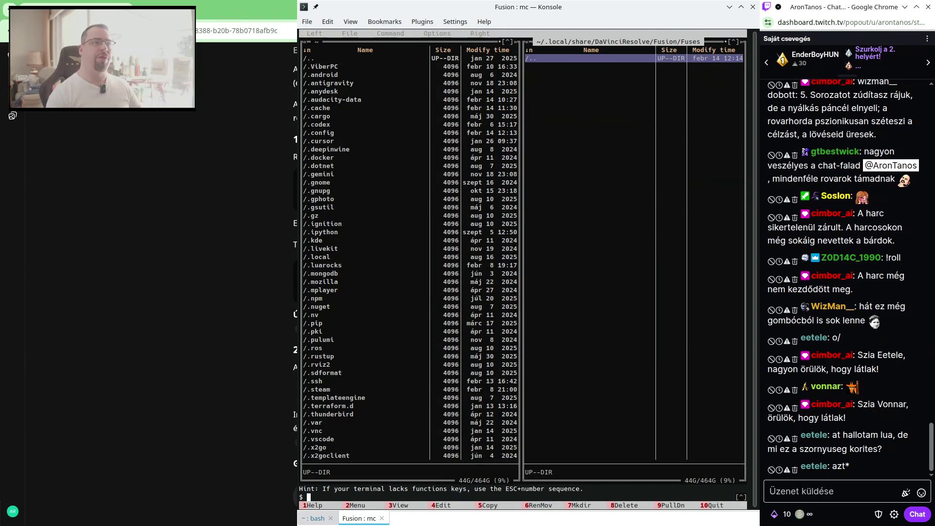
Enter the Fuses folder and create a new file named PixelPoke.fuse.
key("alt+Tab")
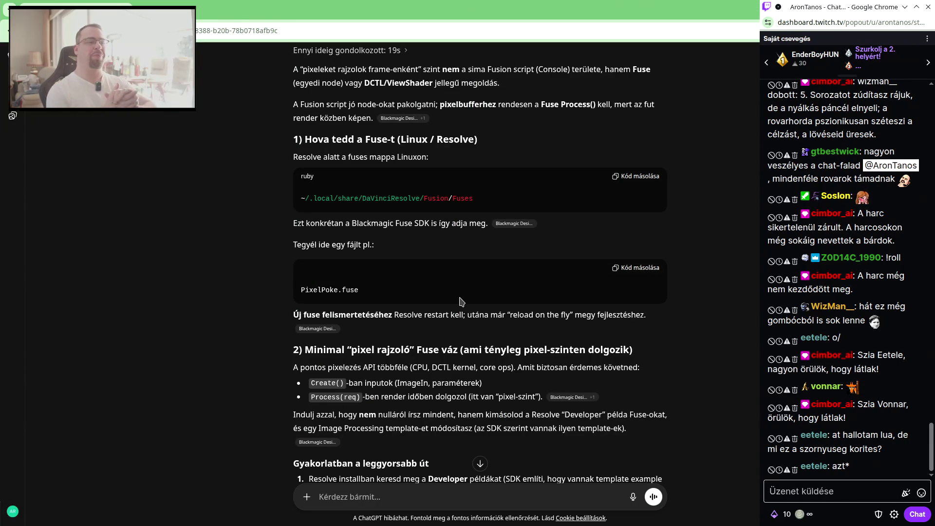
key("alt+Tab")
key("Return")
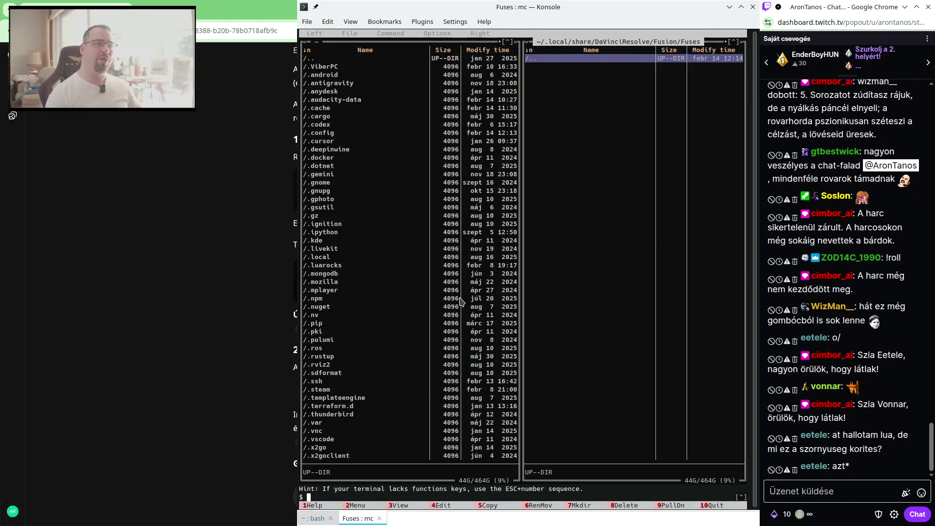
key("shift+F4")
type("PixelPoke.fus")
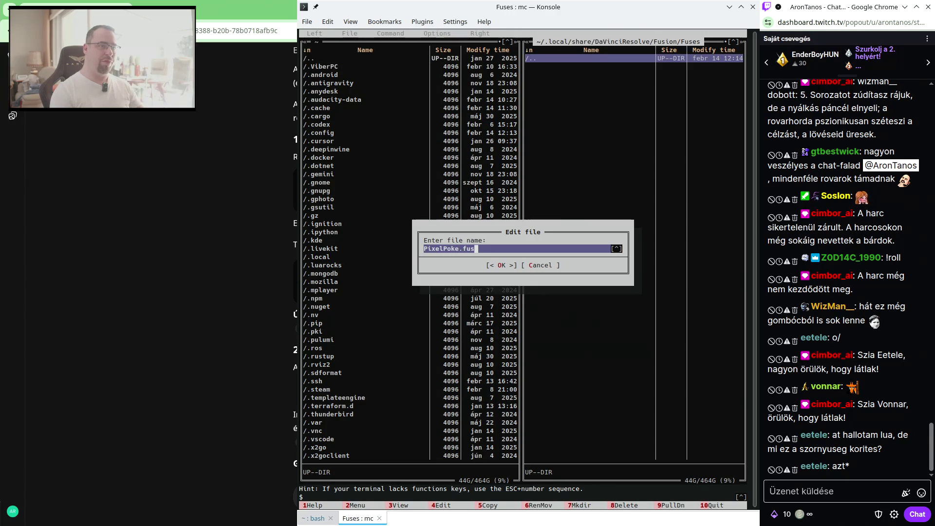
type("e")
key("Return")
key("alt+Tab")
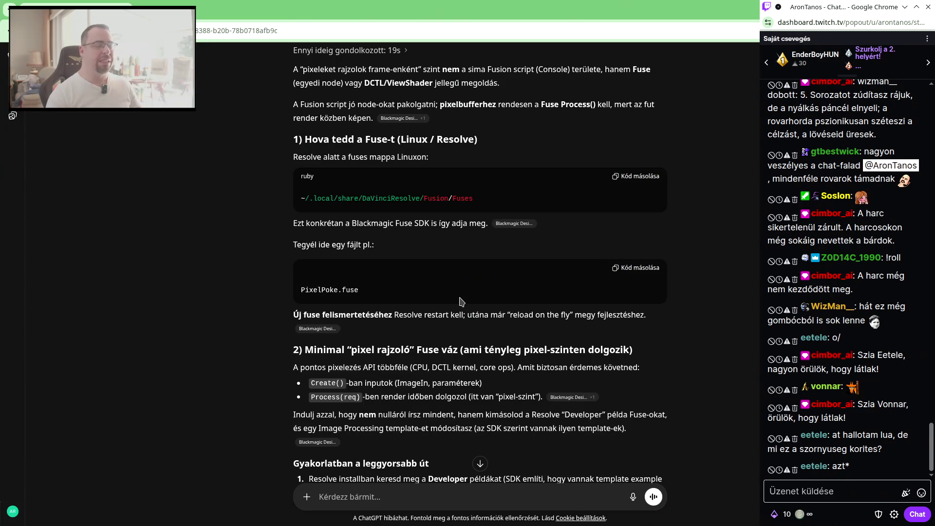
scroll(462, 300, "down", 1)
scroll(459, 289, "down", 1)
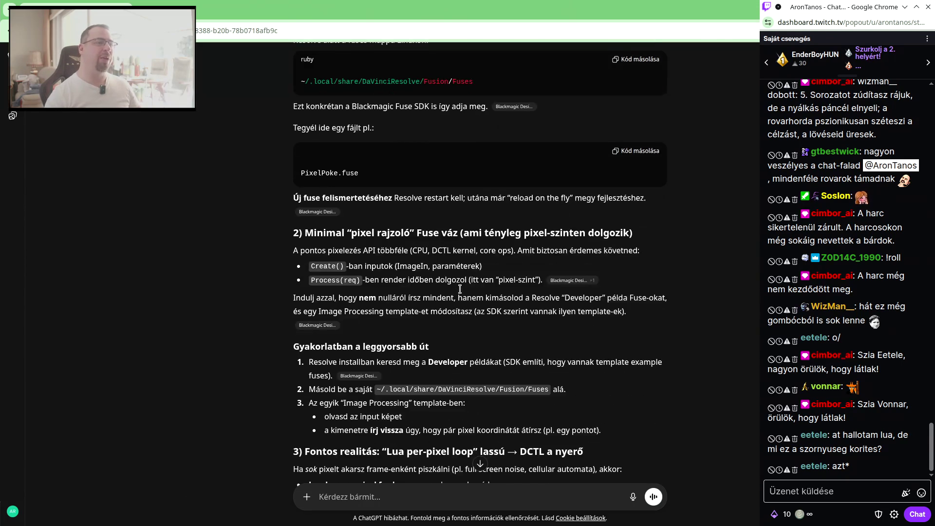
scroll(461, 288, "down", 1)
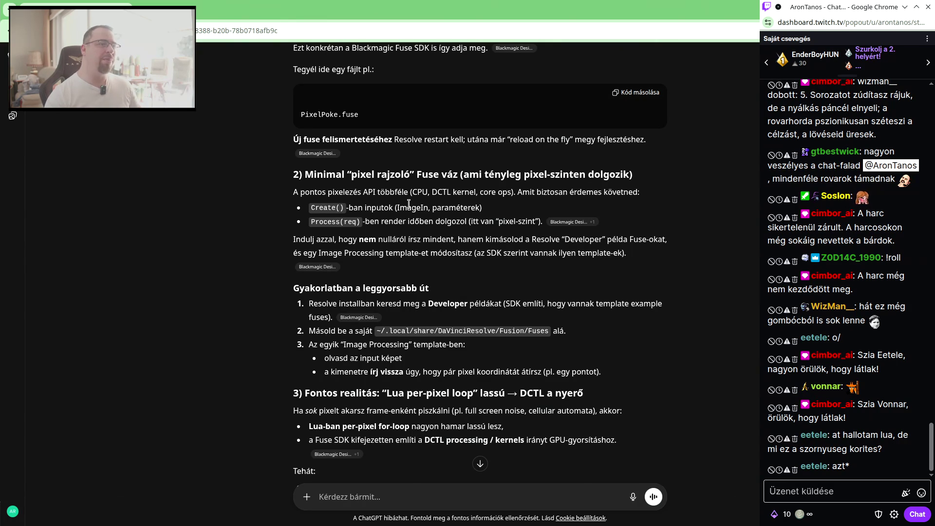
scroll(428, 197, "down", 1)
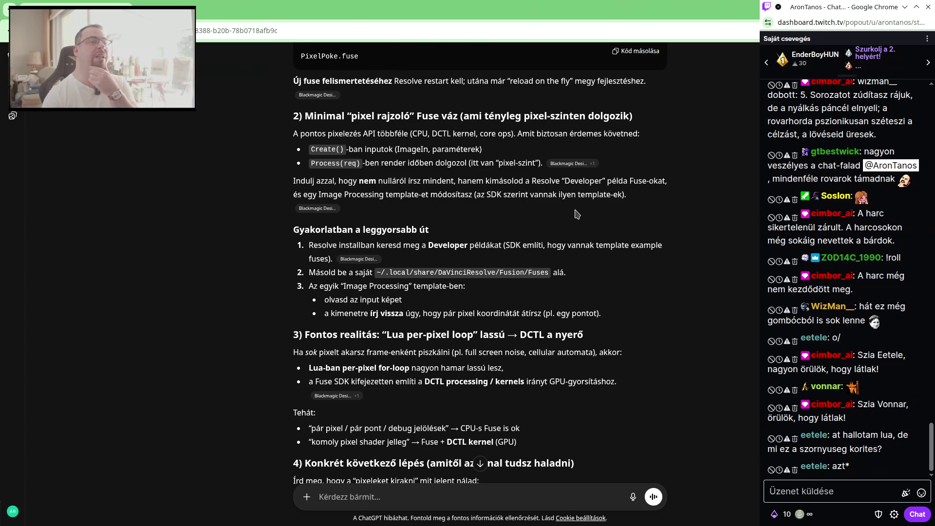
scroll(531, 208, "down", 2)
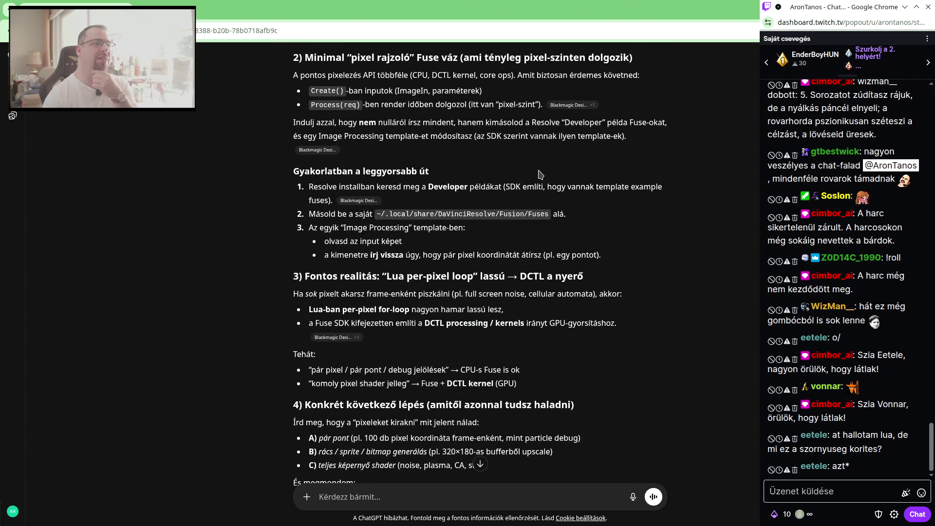
scroll(513, 196, "down", 2)
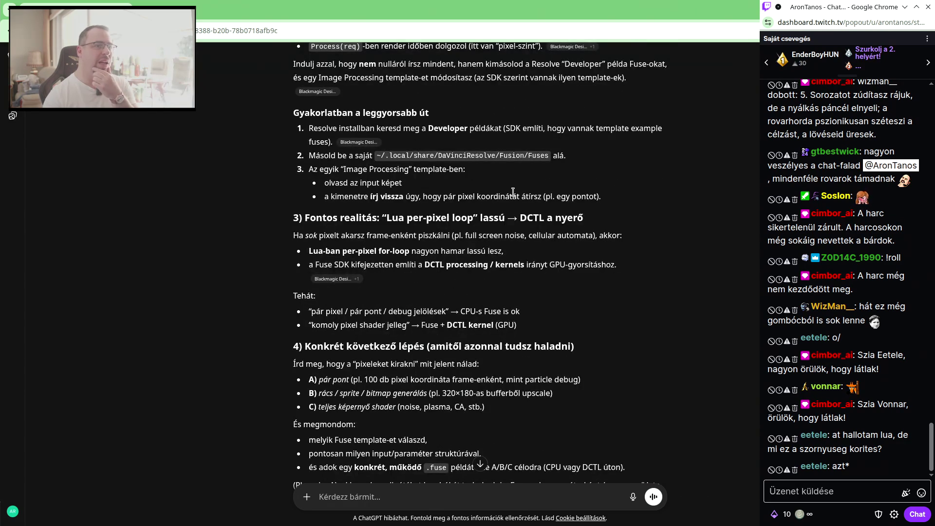
scroll(513, 192, "down", 2)
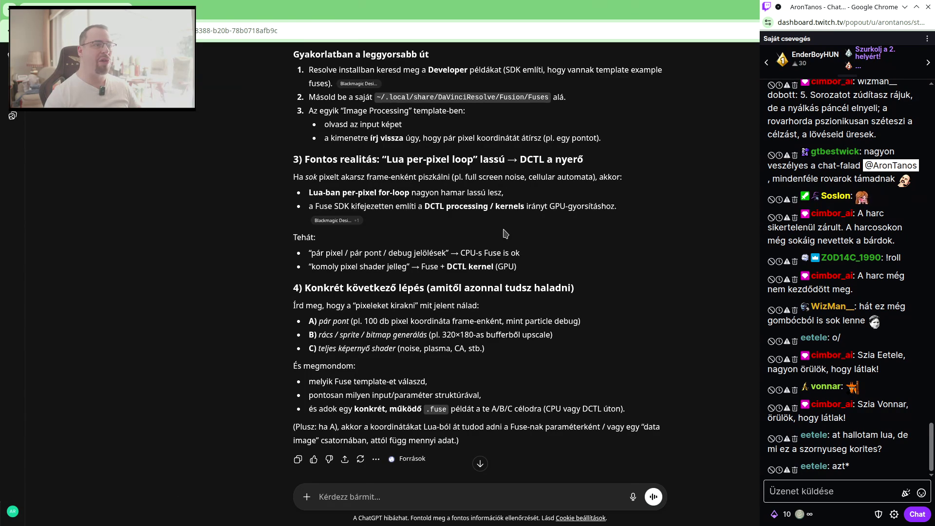
scroll(545, 263, "down", 2)
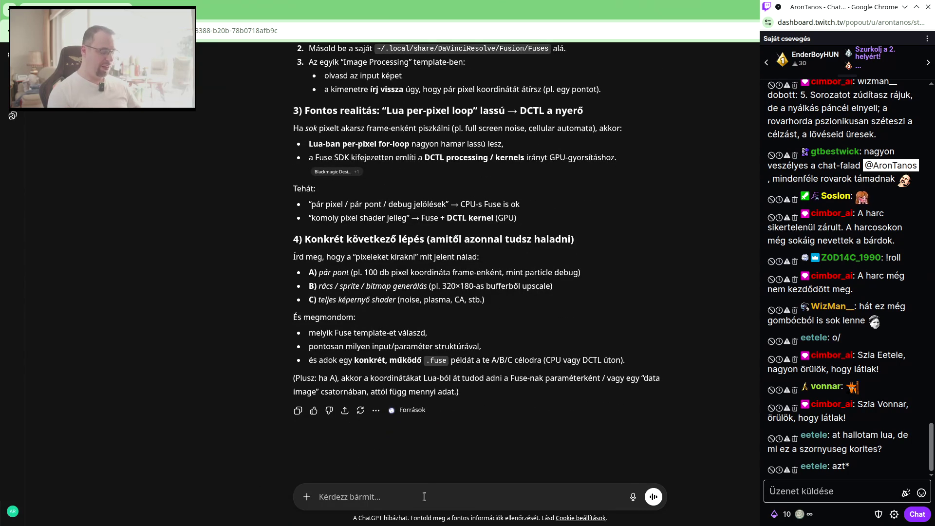
Ask ChatGPT for CPU example code drawing 100 pixel points per frame.
type("100 db pont koo")
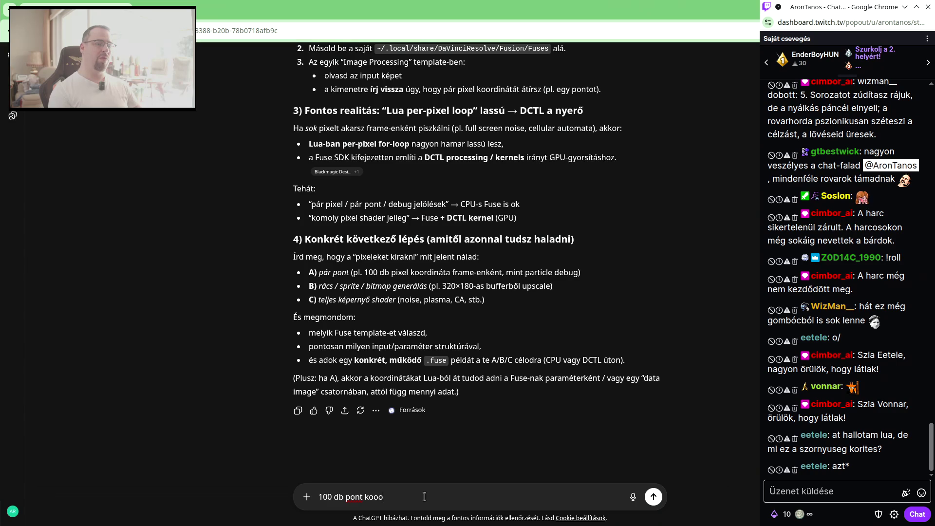
key("BackSpace")
type("ra")
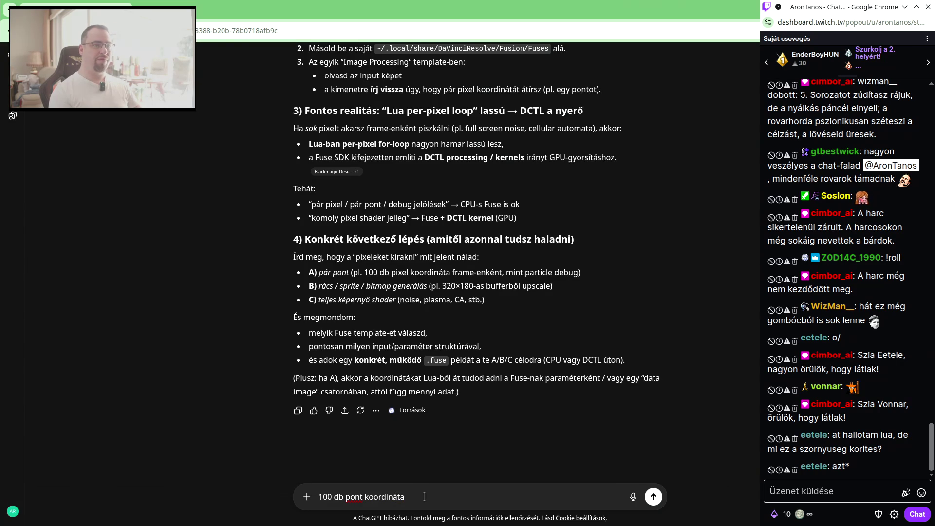
type("me-enként jól hangzik elsőre.")
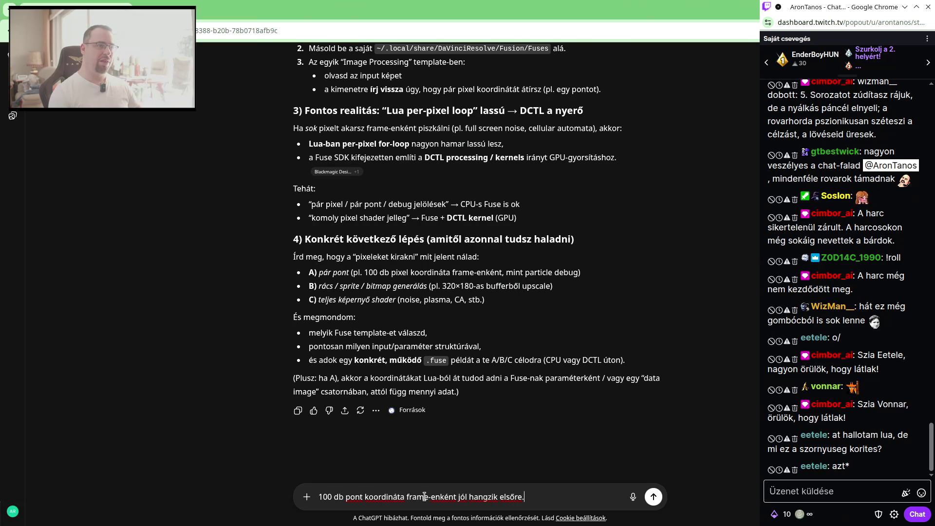
type(" adj pél")
type("da jó")
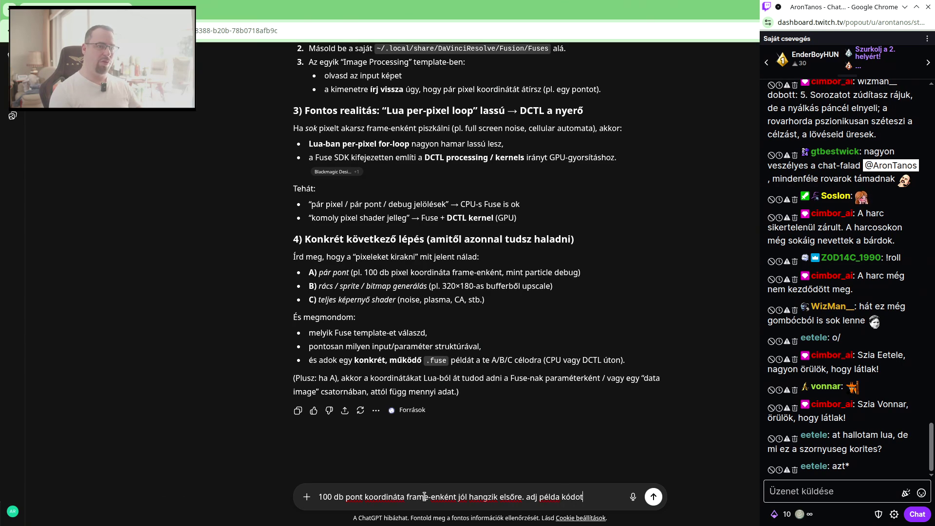
type("ton.")
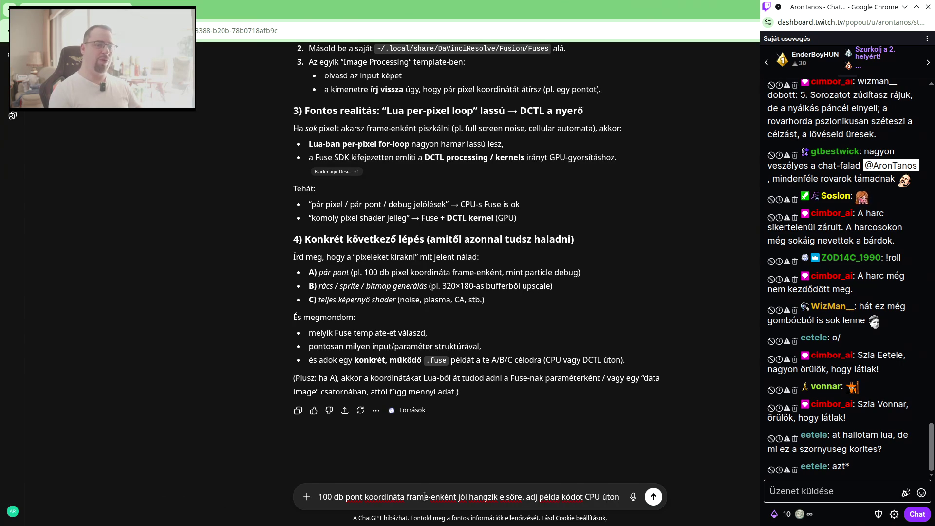
key("Return")
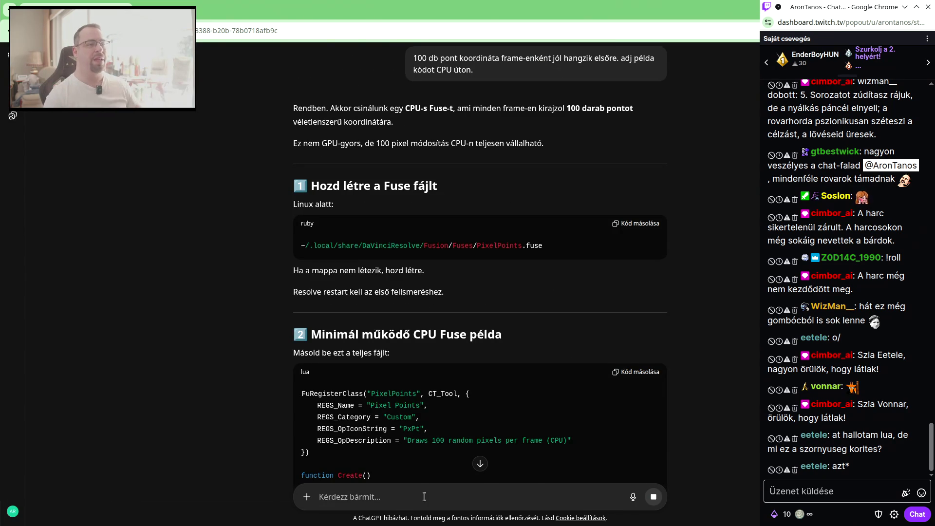
Scroll through the PixelPoints Fuse reply and copy its Lua code.
scroll(511, 262, "down", 3)
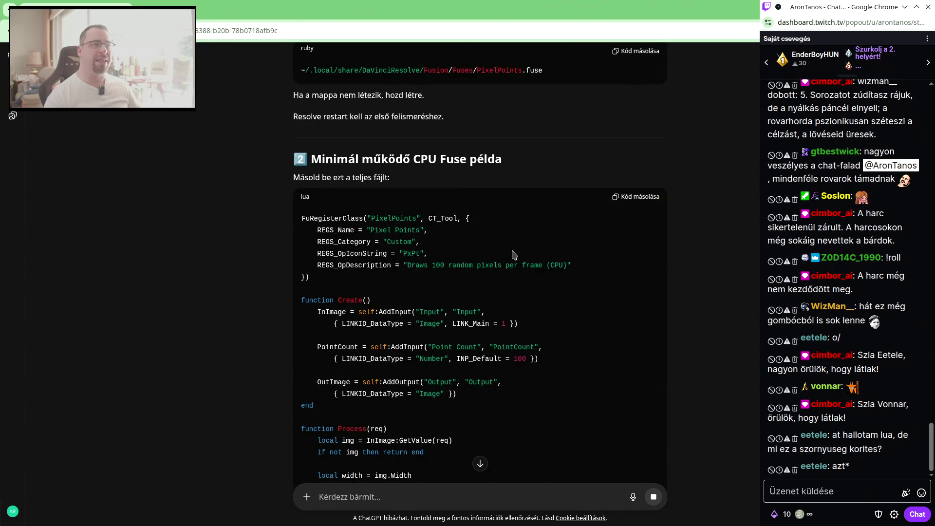
scroll(510, 254, "down", 1)
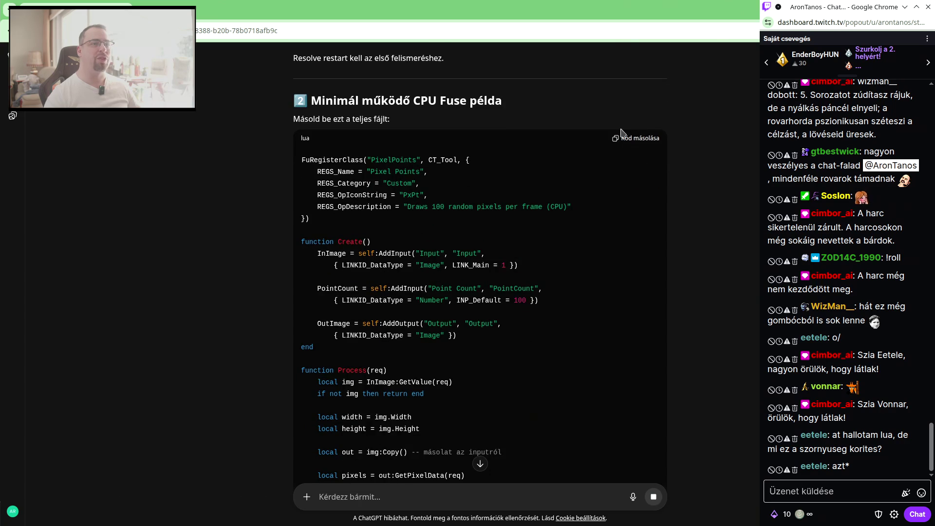
left_click(646, 138)
Paste the copied Fuse code into PixelPoke.fuse and mark the FuRegisterClass block at the top.
key("alt+Tab")
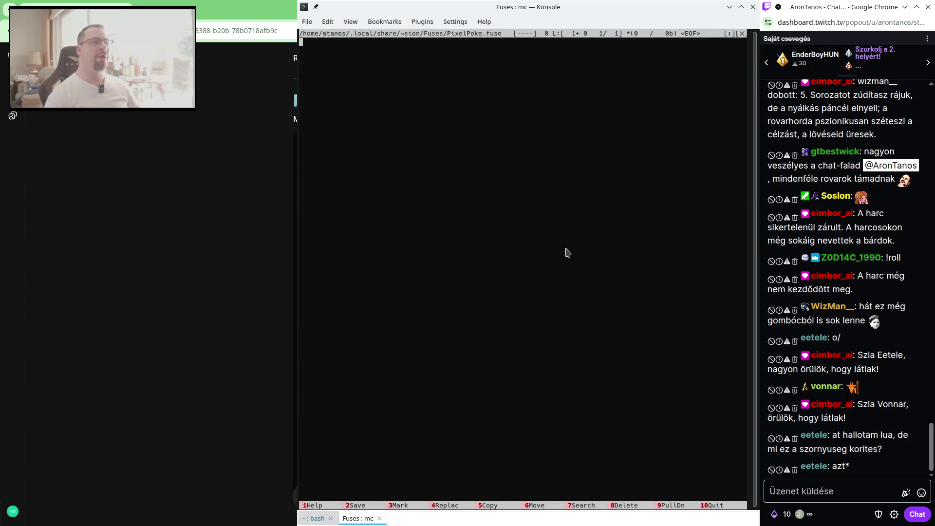
type("FuRegisterClass(\"PixelPoints\", CT_Tool, {     REGS_Name = \"Pixel Points\",     REGS_Category = \"Custom\",     REGS_OpIconString = \"PxPt\",     REGS_OpDescription = \"Draws 100 random pixels per frame (CPU)\" })  function Create()     InImage = self:AddInput(\"Input\", \"Input\",         { LINKID_DataType = \"Image\", LINK_Main = 1 })      PointCount = self:AddInput(\"Point Count\", \"PointCount\",         { LINKID_DataType = \"Number\", INP_Default = 100 })      OutImage = self:AddOutput(\"Output\", \"Output\",         { LINKID_DataType = \"Image\" }) end  function Process(req)     local img = InImage:GetValue(req)     if not img then return end      local width = img.Width     local height = img.Height      local out = img:Copy() -- másolat az inputról      local pixels = out:GetPixelData(req)      math.randomseed(req.Time) -- frame-függő random      local count = PointCount:GetValue(req) or 100      for i = 1, count do         local x = math.random(0, width-1)         local y = math.random(0, height-1)          -- RGBA (float 0..1)         pixels:SetPixel(x, y, 1, 0, 0, 1) -- piros pont     end      out:SetPixelData(req, pixels)     OutImage:SetValue(out, req) end")
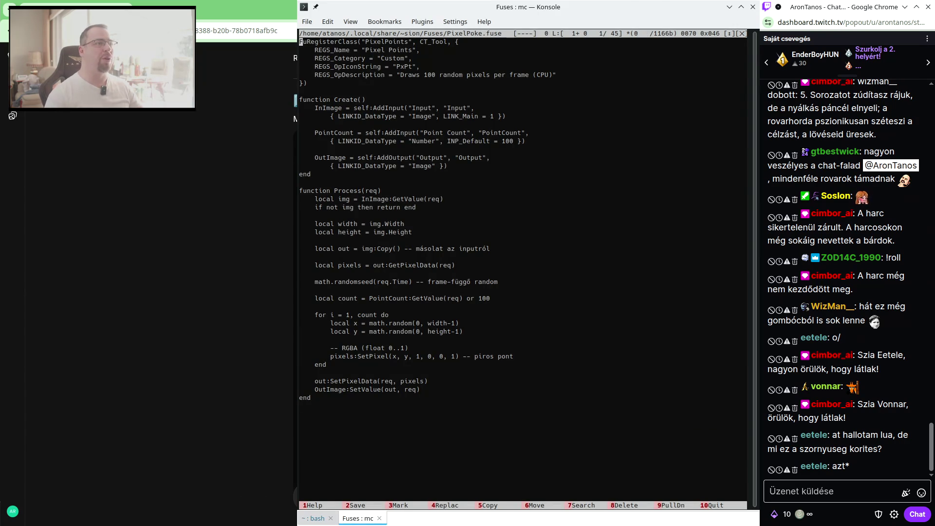
key("ctrl+Home")
key("shift+Down")
key("shift+Down")
key("shift+Down")
key("shift+Down")
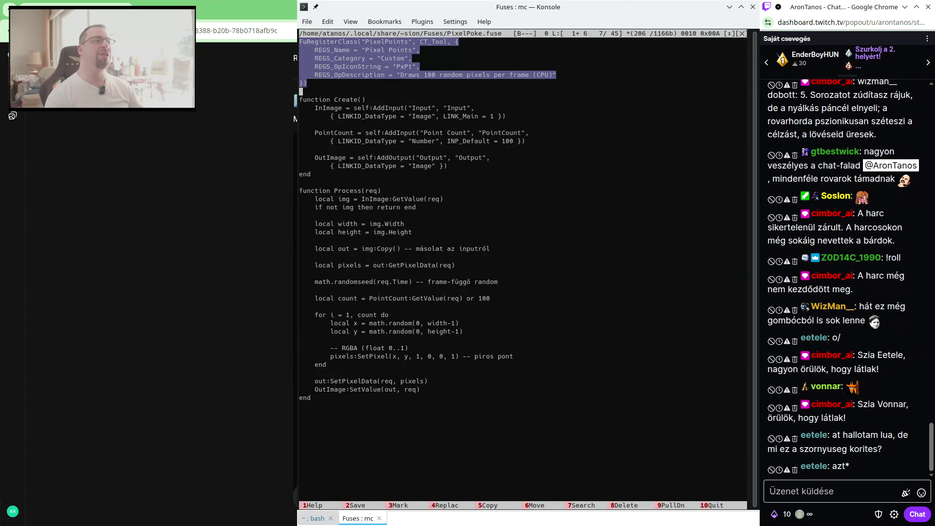
key("Up")
key("Up")
key("Up")
key("Up")
key("Up")
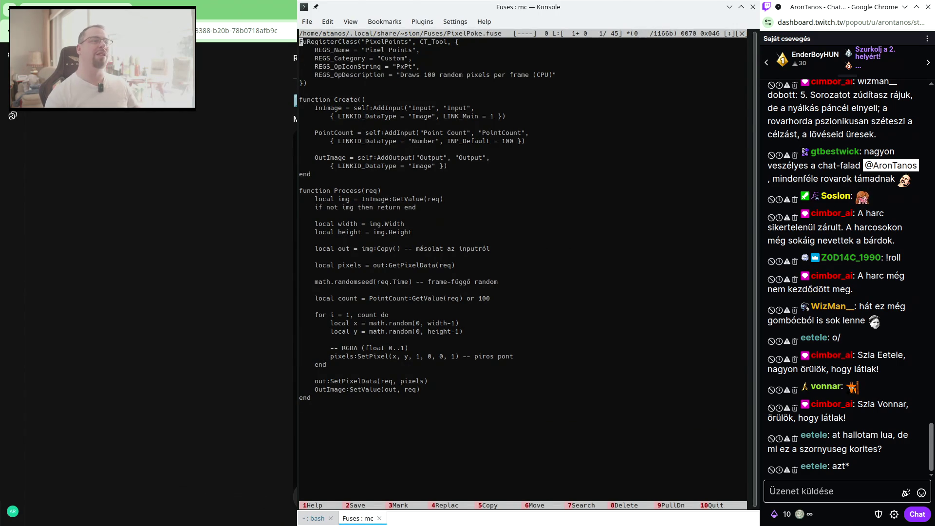
Walk through Create(), pointing out LINK_Main in InImage and INP_Default in PointCount.
key("Down")
key("Down")
key("Down")
key("Down")
key("Down")
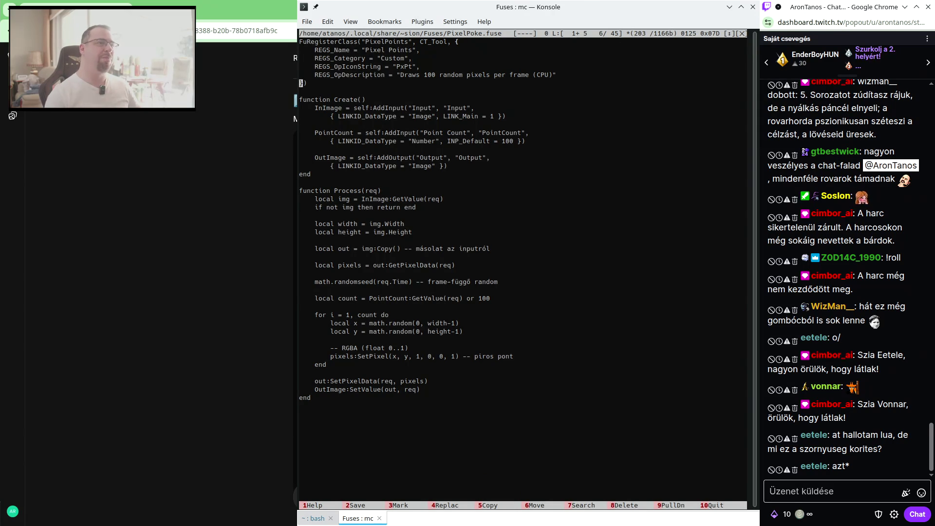
key("Down")
key("Down")
key("Down")
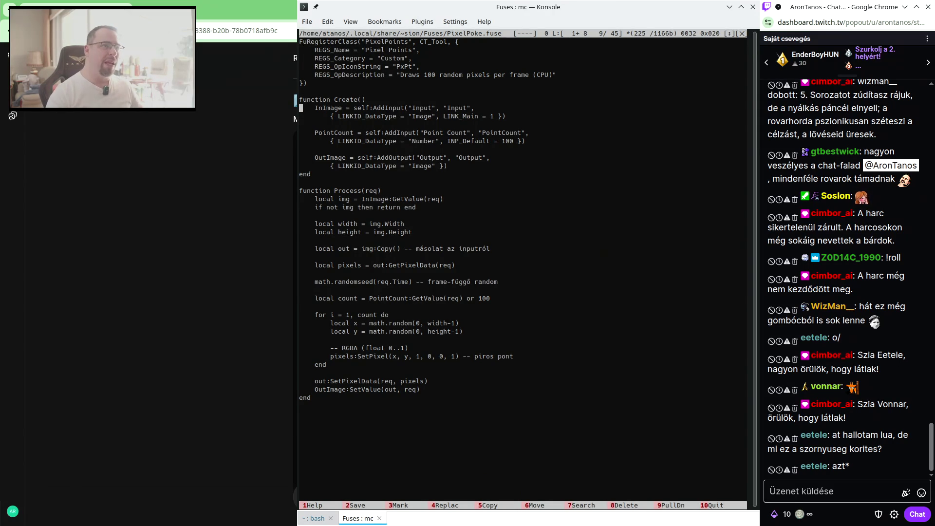
key("Down")
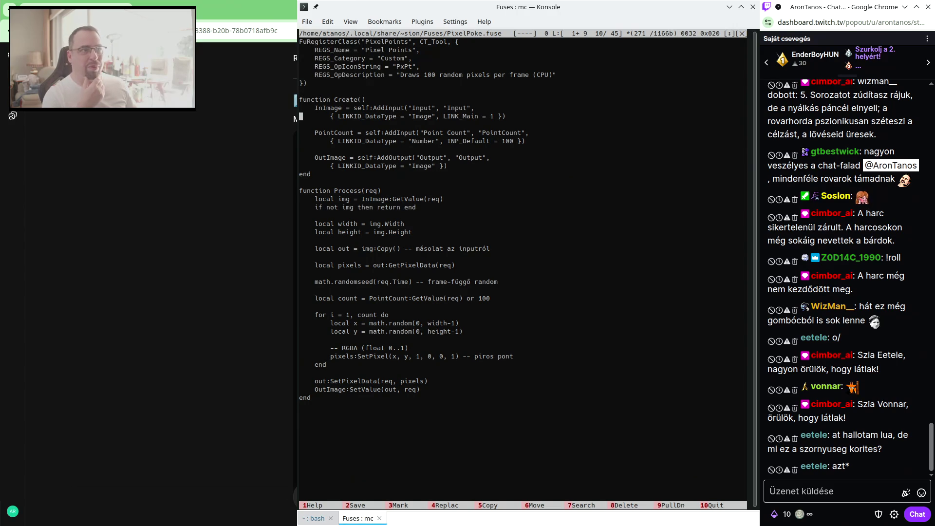
key("Right")
key("Right")
key("Right")
key("Right")
key("Right")
key("Right")
key("Right")
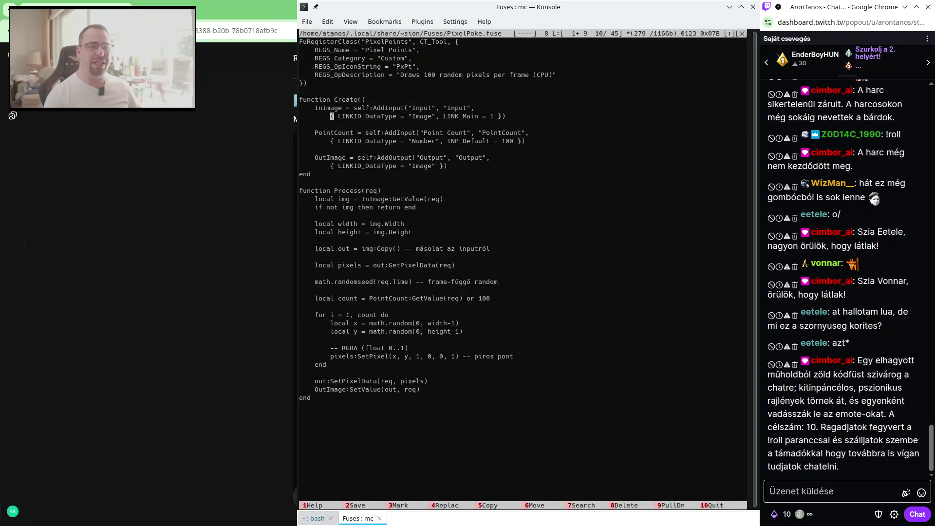
key("Right")
key("Right")
key("Right")
key("Right")
key("Right")
key("Right")
key("Right")
key("Right")
key("Right")
key("Right")
key("Right")
key("Right")
key("Right")
key("Right")
key("Right")
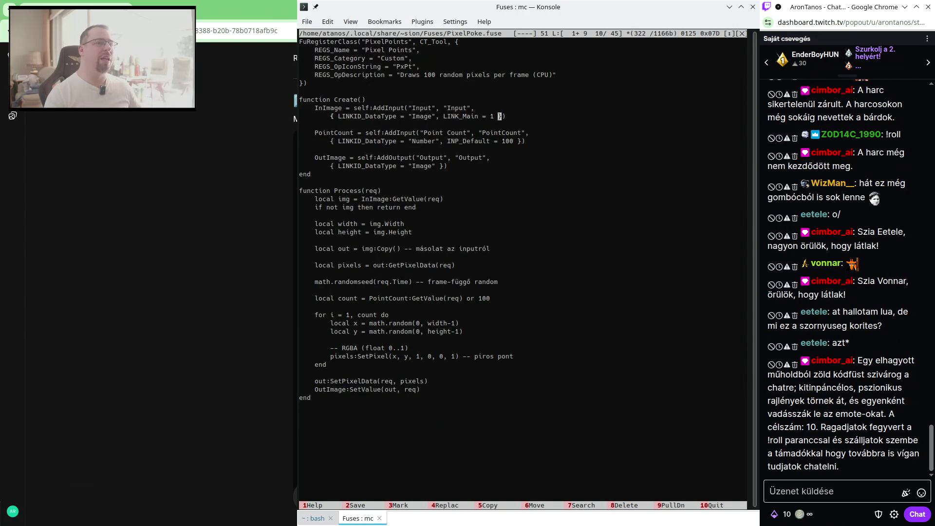
key("Left")
key("Left")
key("Left")
key("Left")
key("Left")
key("Left")
key("Left")
key("Left")
key("Left")
key("Left")
key("Left")
key("Left")
key("Left")
key("Up")
key("Down")
key("Down")
key("Down")
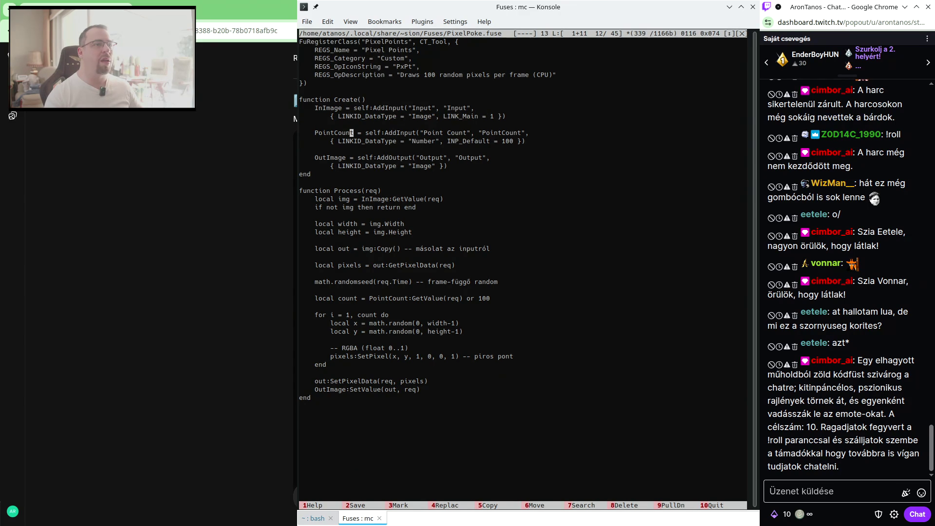
key("Down")
key("Right")
key("Right")
key("Right")
key("Right")
key("Right")
key("Right")
key("Right")
key("Right")
key("Up")
key("Up")
key("Up")
Mark the InImage and PointCount input definitions as a block.
key("Home")
key("shift+Down")
key("shift+Down")
key("shift+Down")
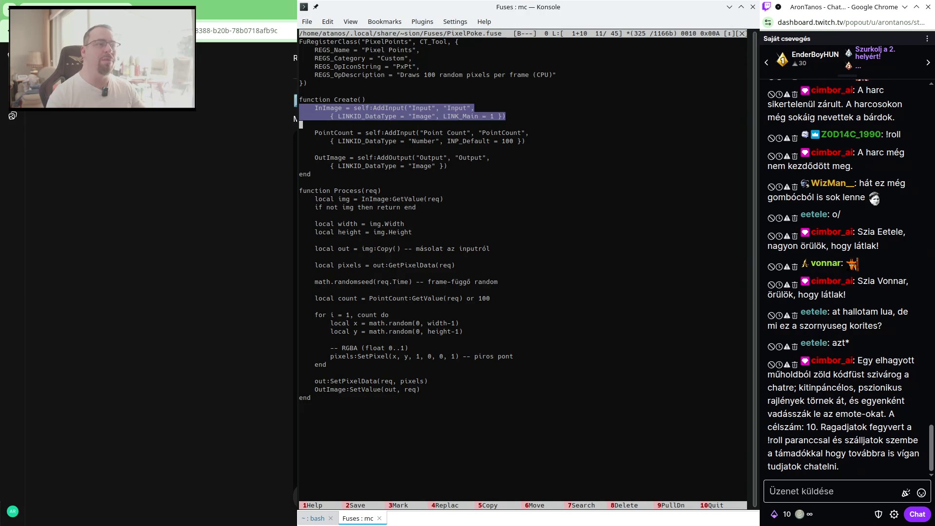
key("shift+Down")
key("shift+Down")
key("shift+Down")
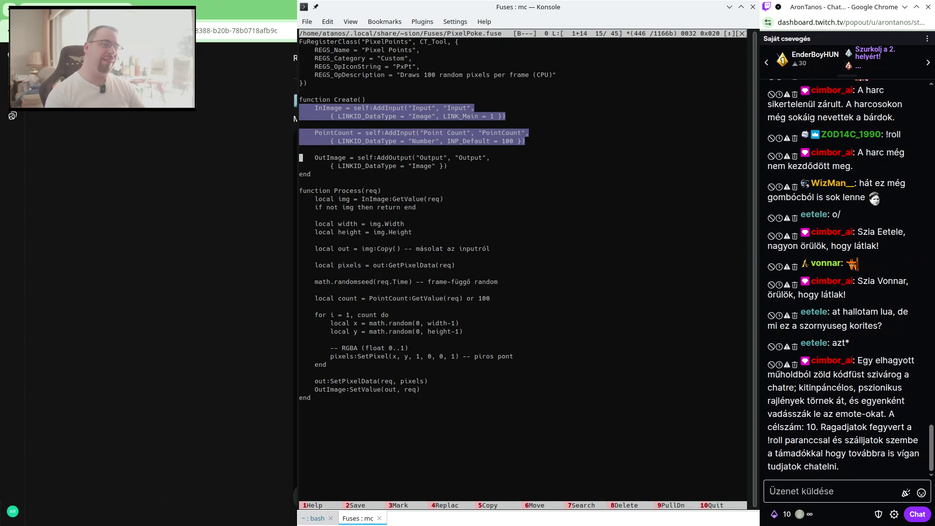
key("alt+Tab")
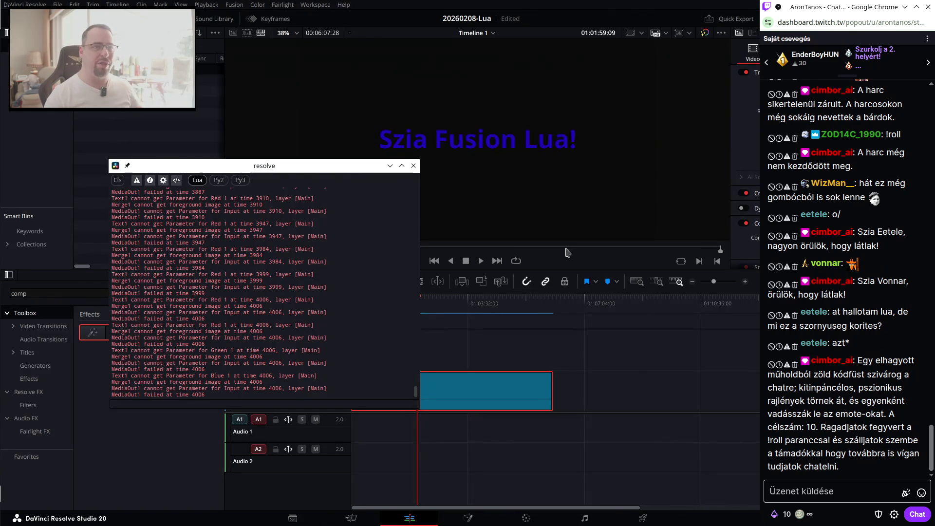
Move the chat aside, clear and close Resolve's Lua console, then return to the PixelPoke.fuse code.
mouse_move(847, 8)
left_mouse_down()
mouse_move(0, 35)
mouse_move(0, 493)
left_mouse_up()
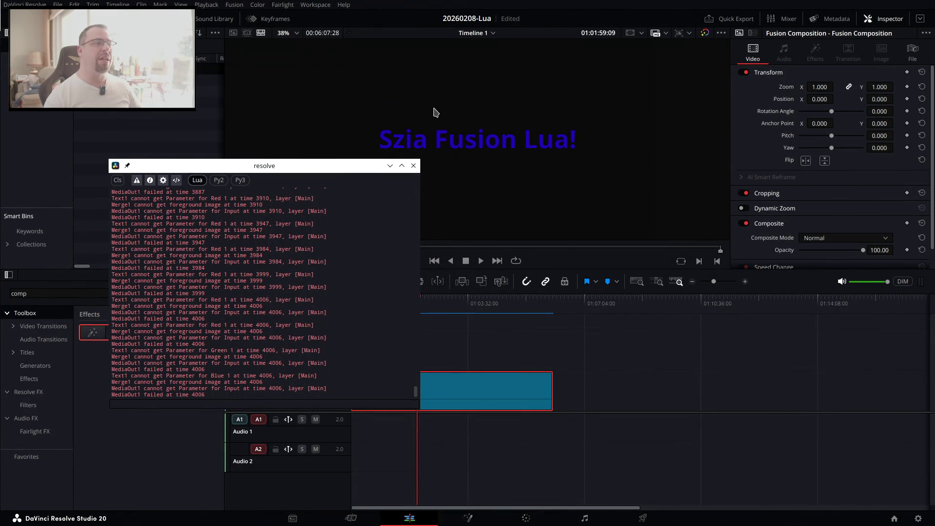
left_click(118, 180)
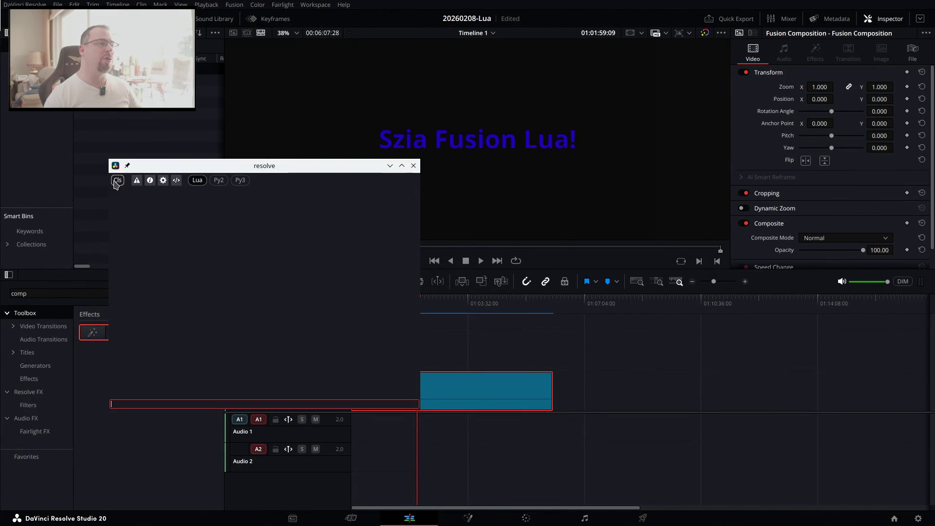
left_click(413, 165)
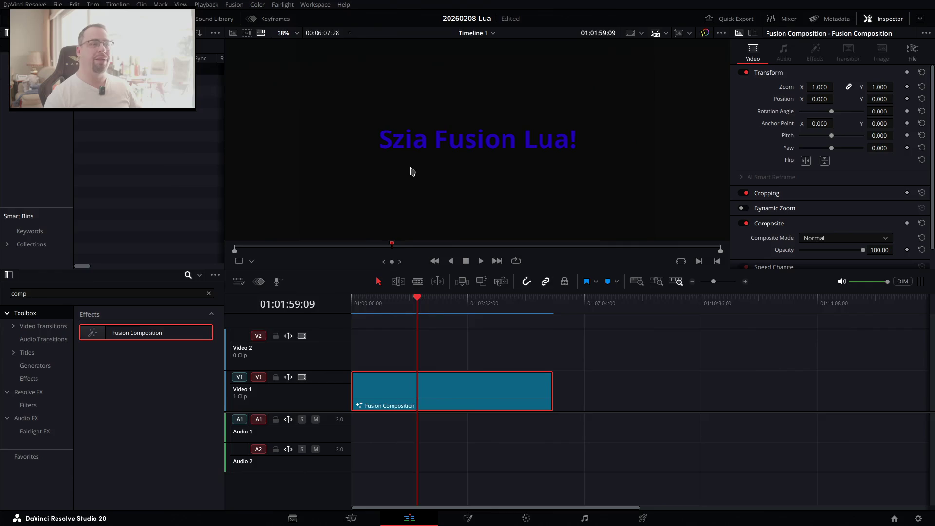
key("alt+Tab")
key("Down")
key("Up")
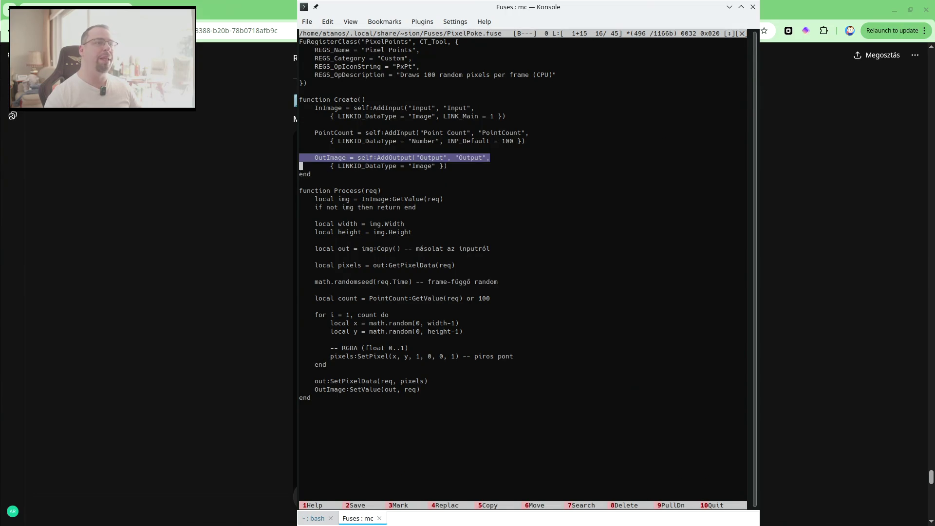
key("Down")
key("Down")
key("Down")
key("Down")
key("Up")
key("shift+Down")
key("shift+Up")
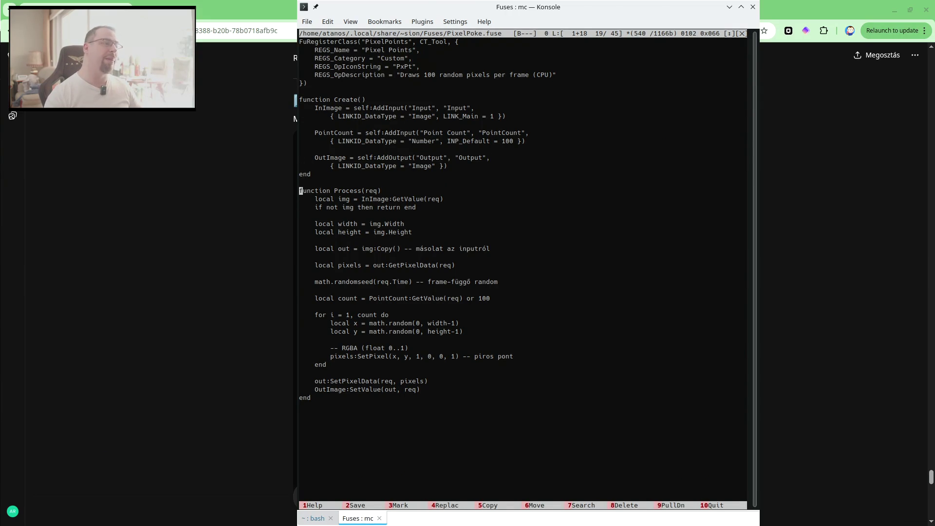
key("Down")
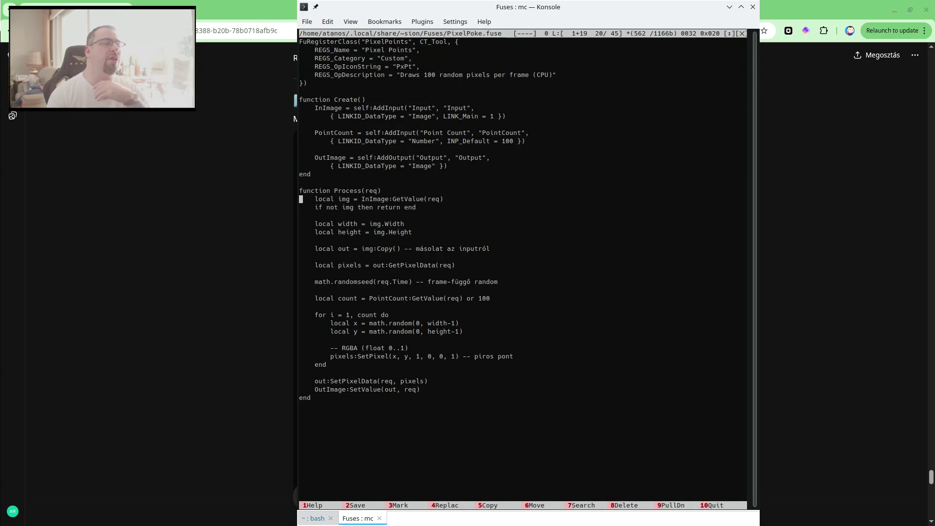
left_click(300, 207)
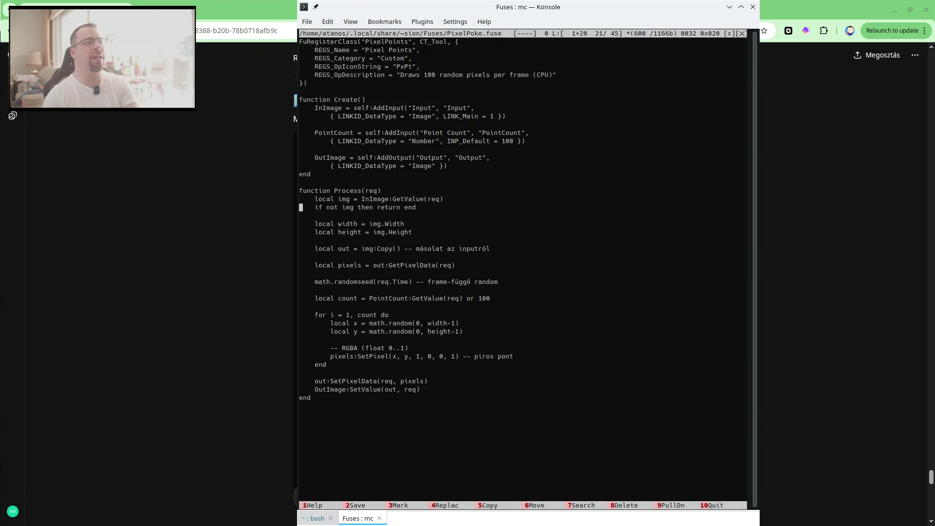
left_click(301, 257)
left_click(301, 248)
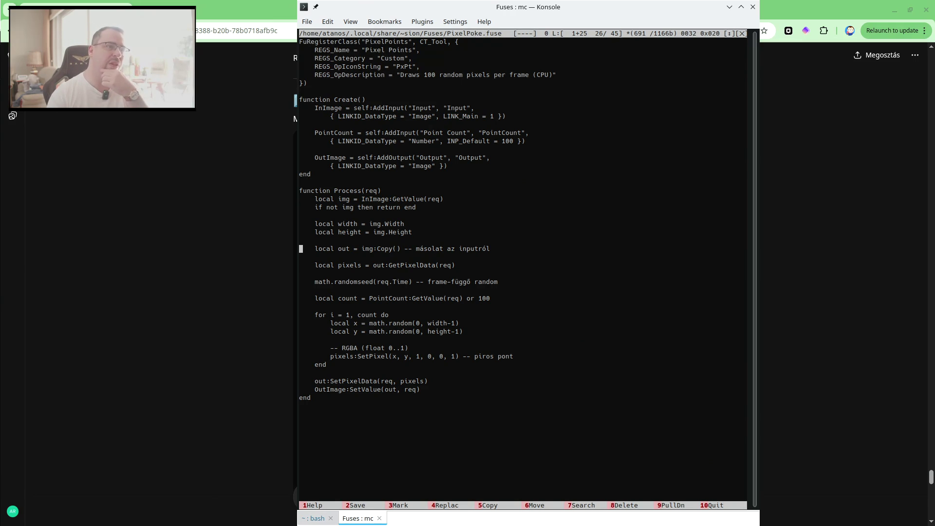
left_click(300, 257)
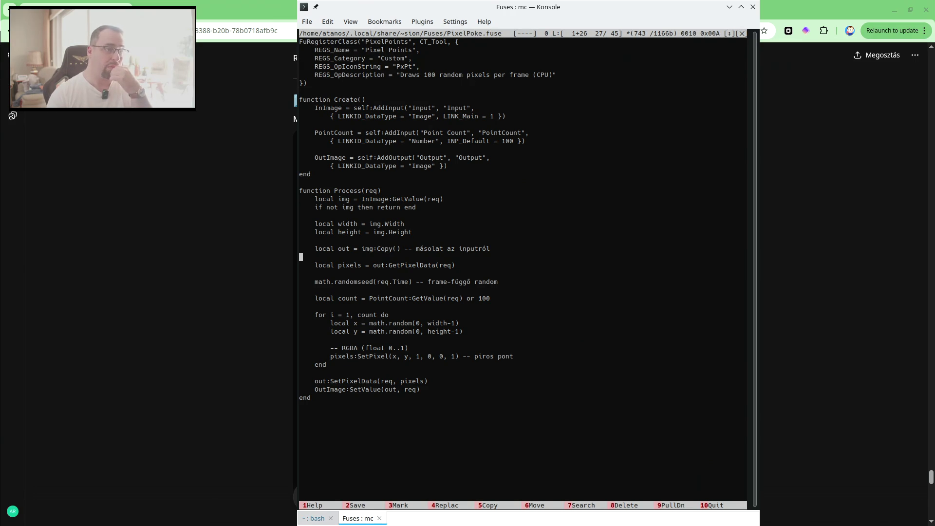
left_click(301, 273)
left_click_drag(300, 264, 301, 273)
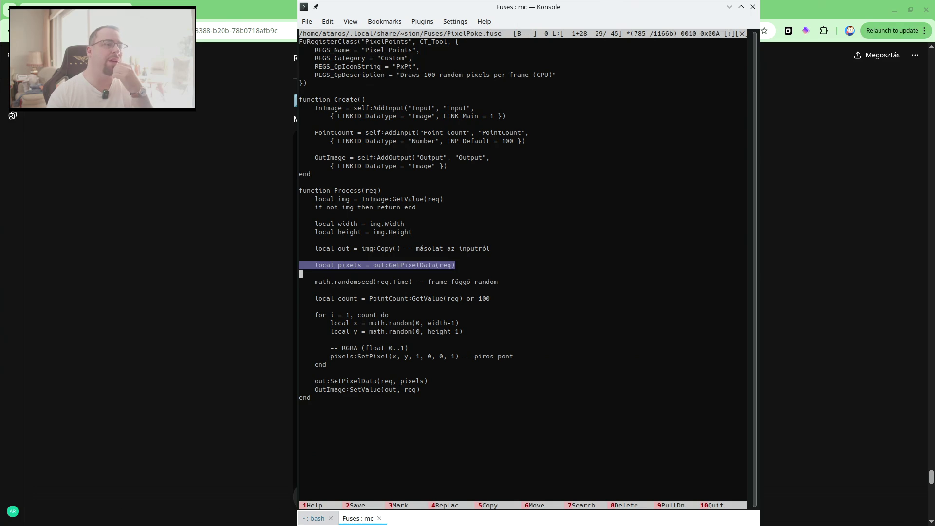
left_click(300, 273)
left_click(300, 281)
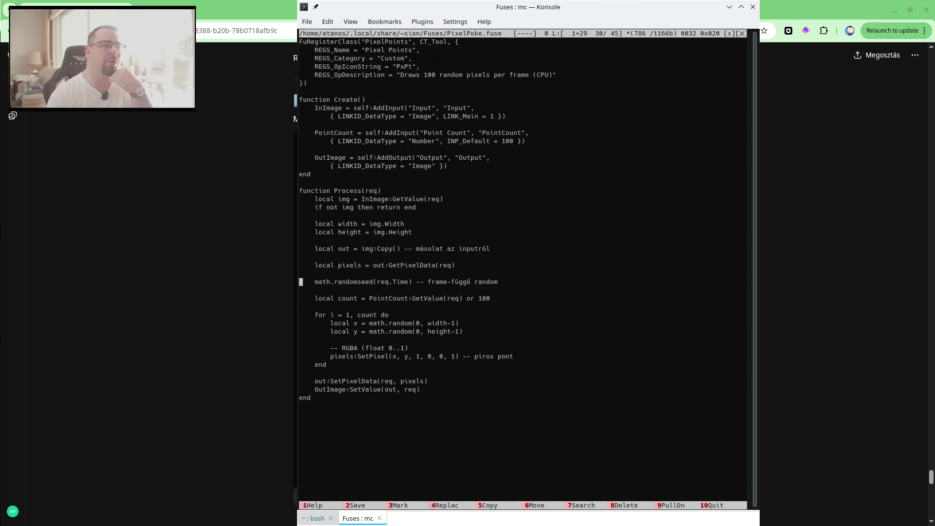
key("Down")
key("Down")
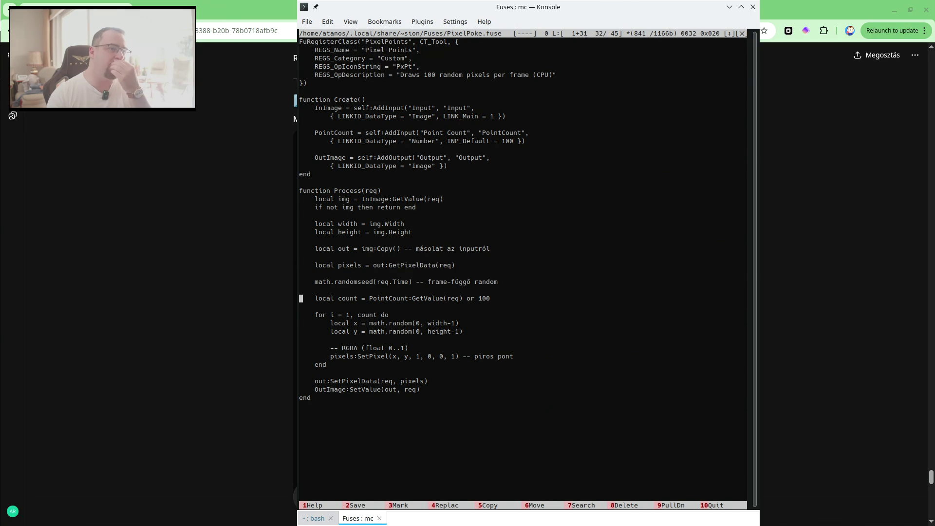
left_click(301, 314)
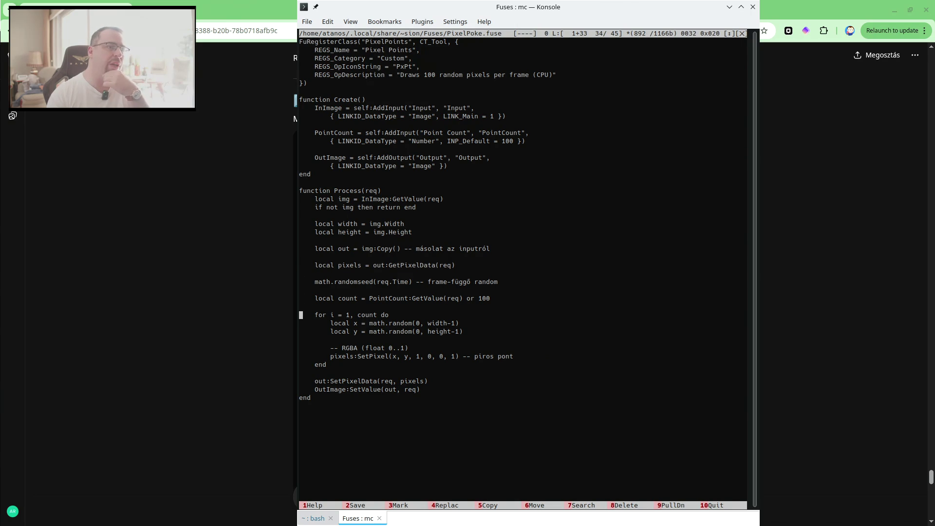
left_click_drag(301, 323, 300, 323)
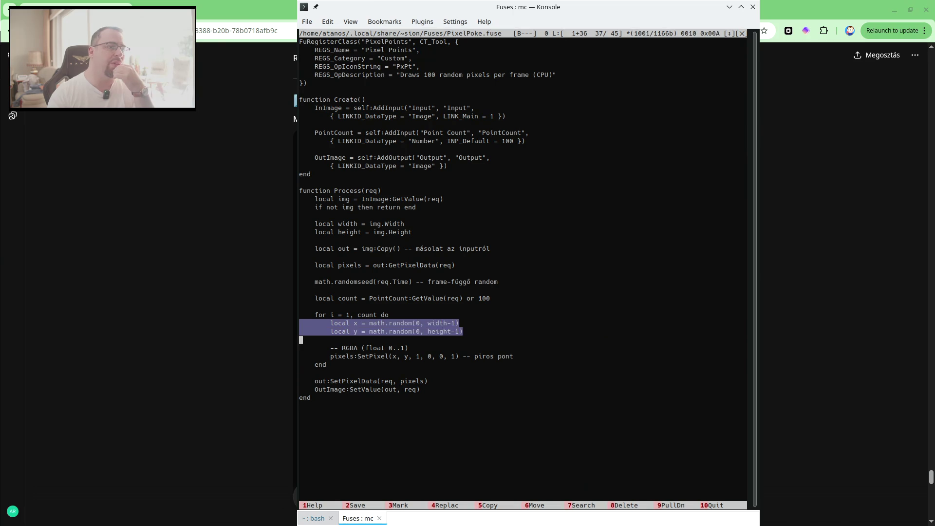
key("Down")
key("Down")
key("Down")
key("Down")
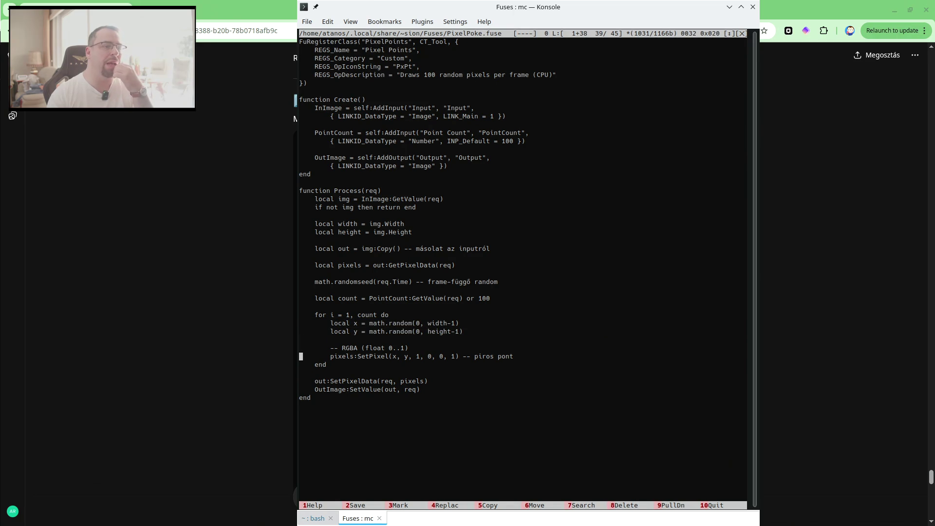
key("Down")
key("Down")
key("Down")
key("Down")
key("Down")
key("Up")
key("Up")
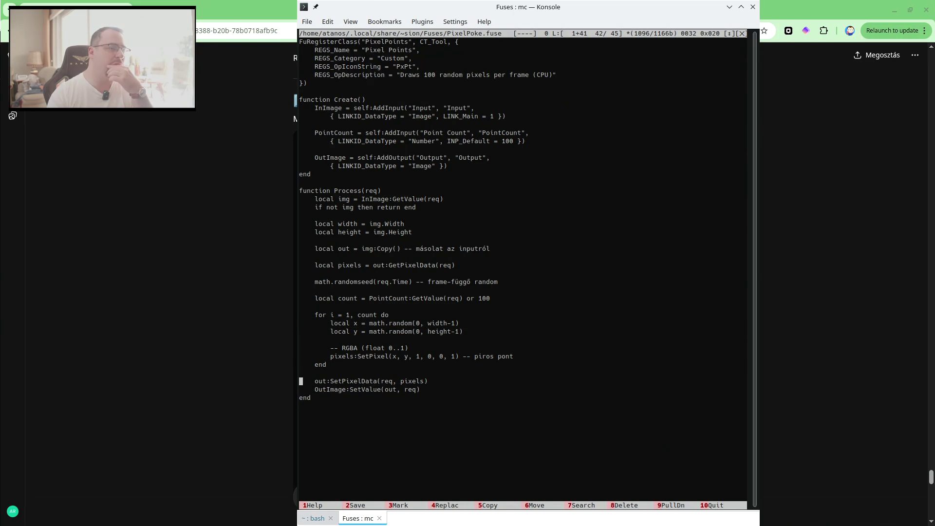
key("Up")
key("Up")
key("Up")
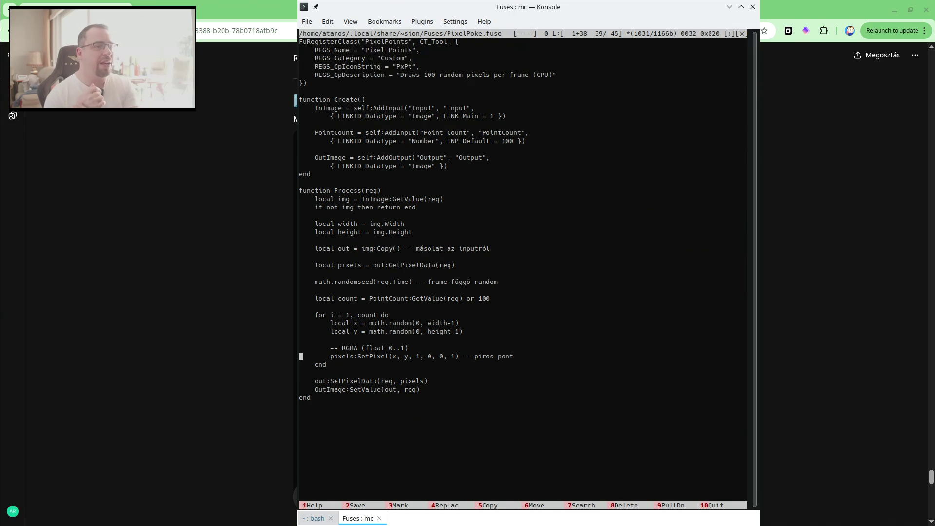
key("Up")
key("Up")
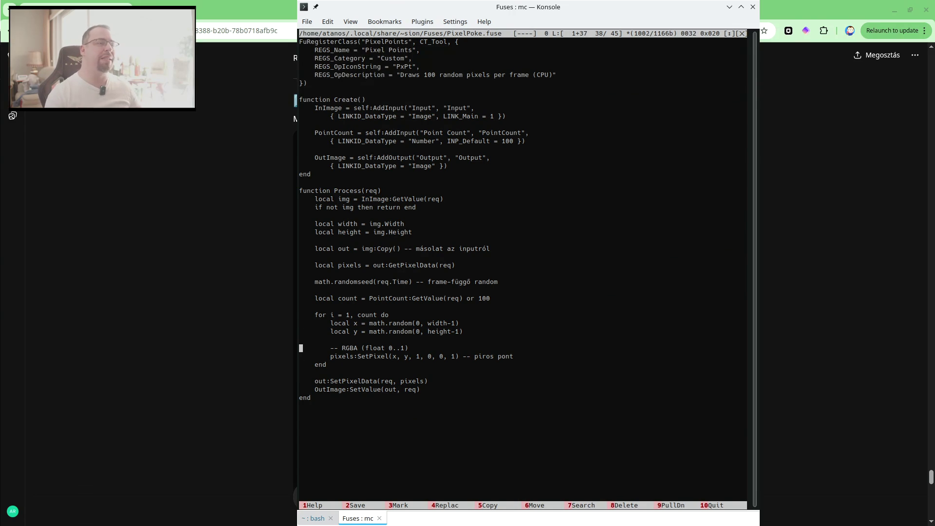
key("Up")
key("Up")
key("Up")
key("shift+Down")
key("shift+Up")
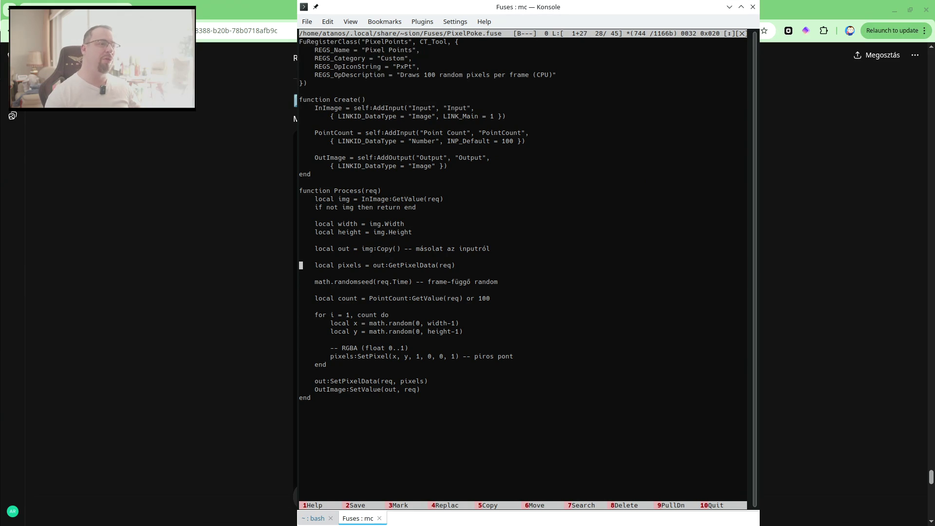
left_click(259, 214)
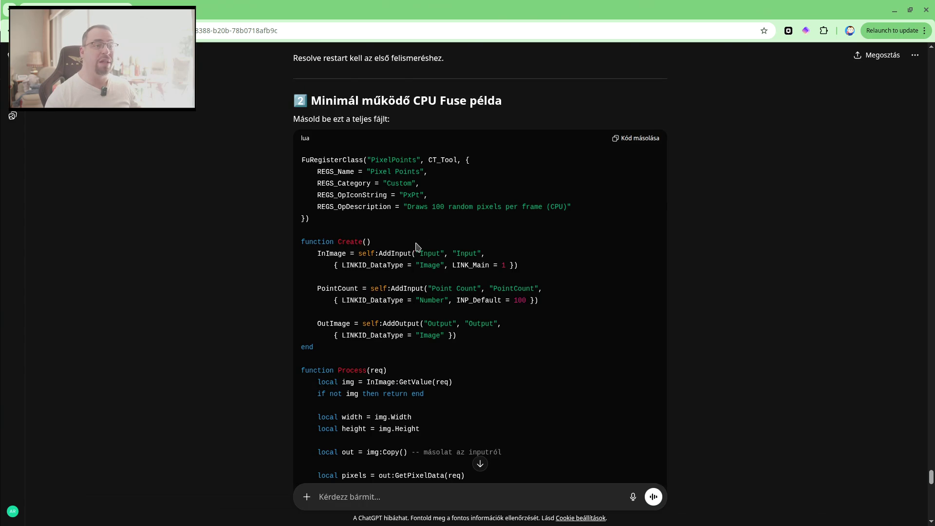
Scroll the ChatGPT reply to the 'Használat' usage steps.
scroll(484, 280, "down", 1)
scroll(483, 278, "down", 4)
scroll(483, 282, "down", 1)
scroll(482, 278, "down", 2)
scroll(475, 291, "down", 4)
scroll(472, 298, "up", 2)
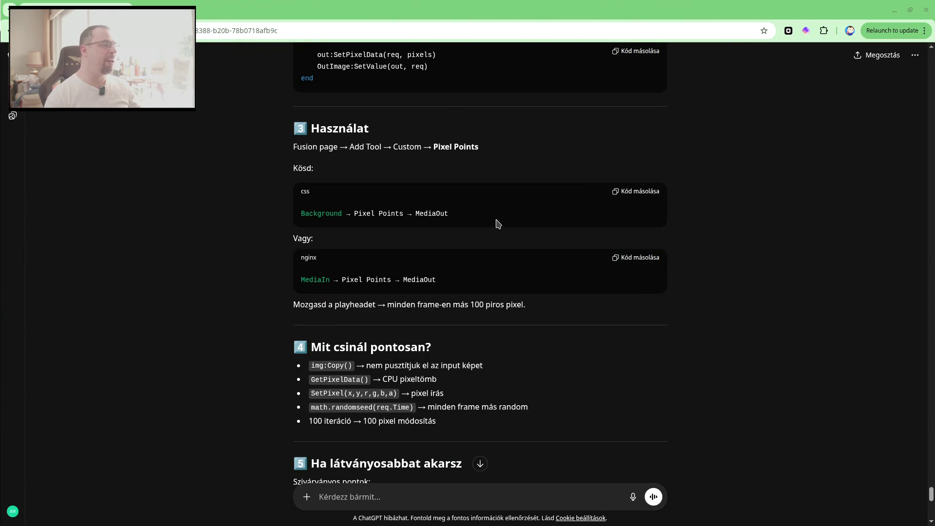
Exit mcedit and rename PixelPoke.fuse to PixelPoints.fuse with mv.
key("alt+Tab")
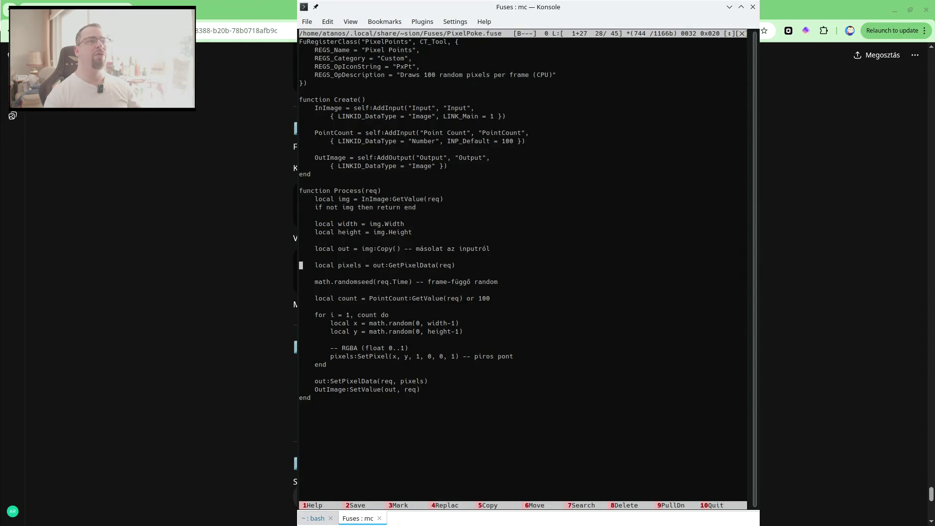
key("F10")
key("Down")
type("mv")
key("alt+Return")
key("alt+Return")
key("Left")
key("Left")
key("Left")
key("Left")
key("Left")
key("Left")
key("Delete")
key("BackSpace")
type("ints")
key("Return")
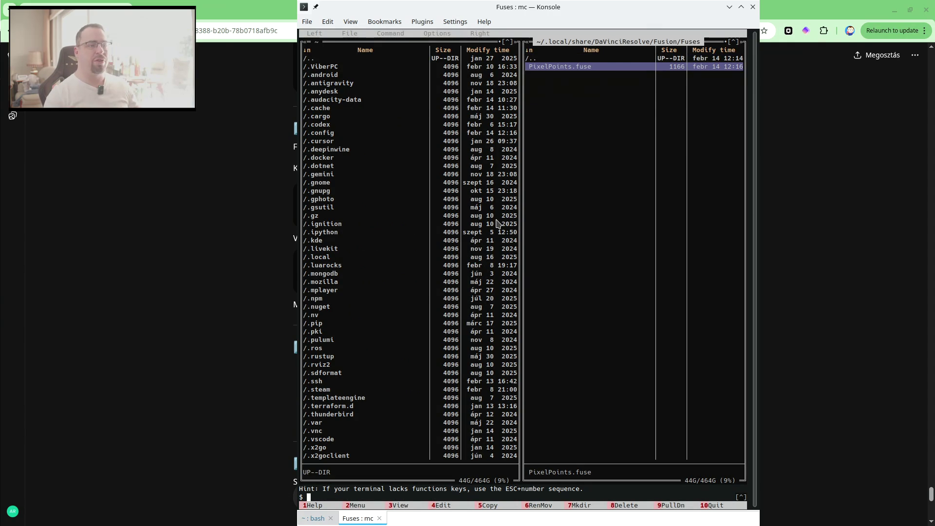
left_click(235, 263)
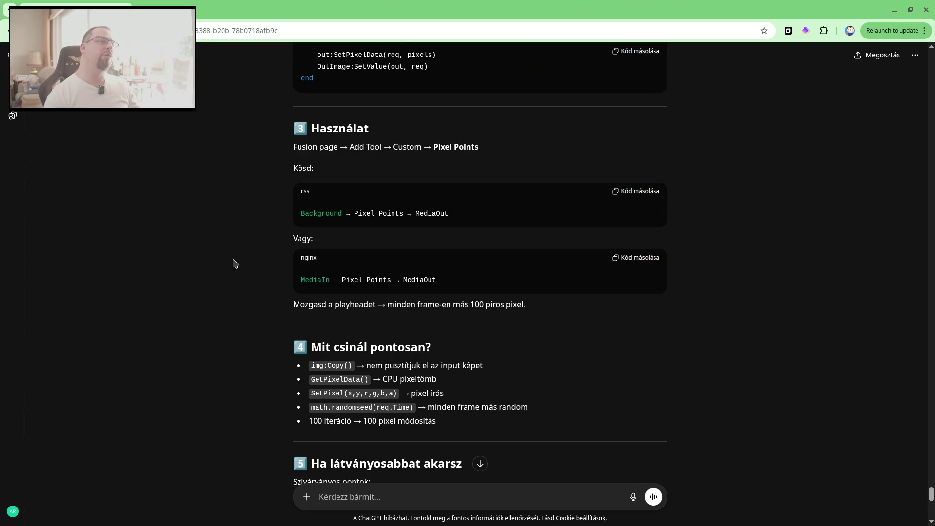
key("alt+Tab")
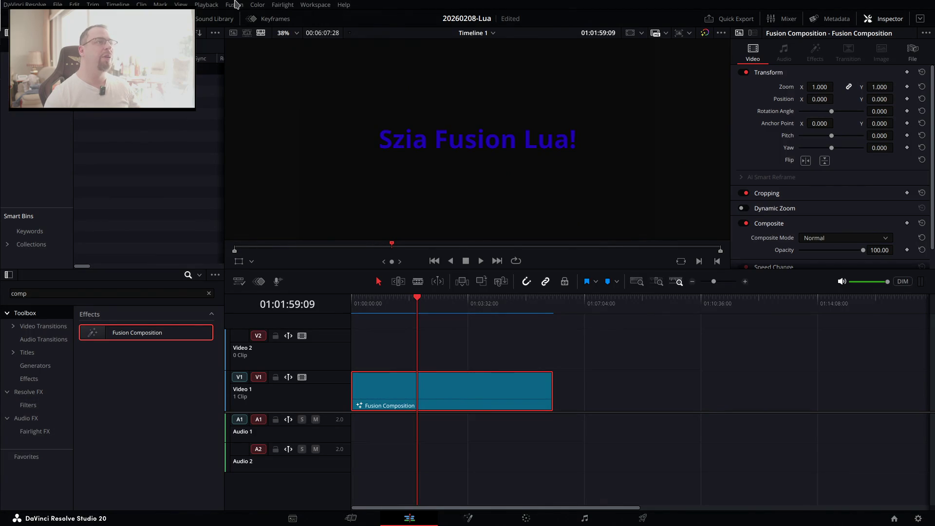
left_click(234, 5)
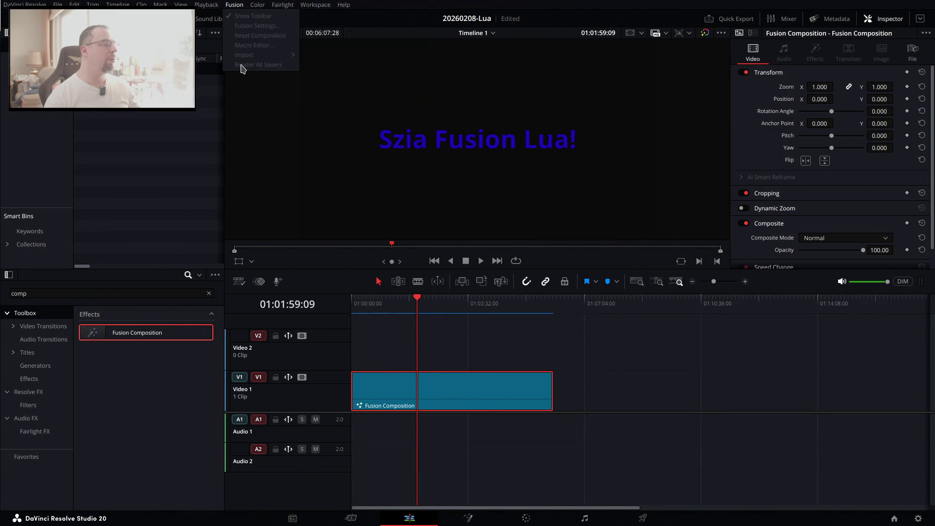
key("Escape")
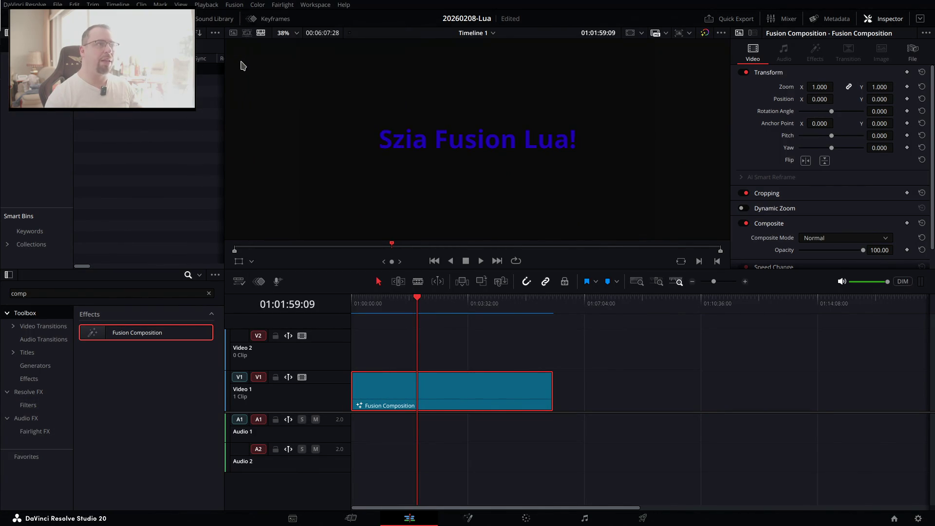
key("alt+Tab")
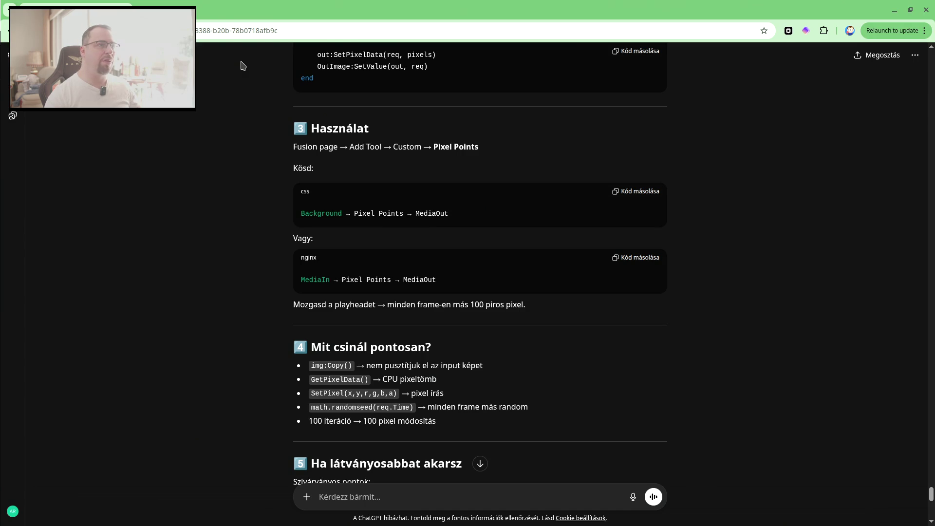
key("alt+Tab")
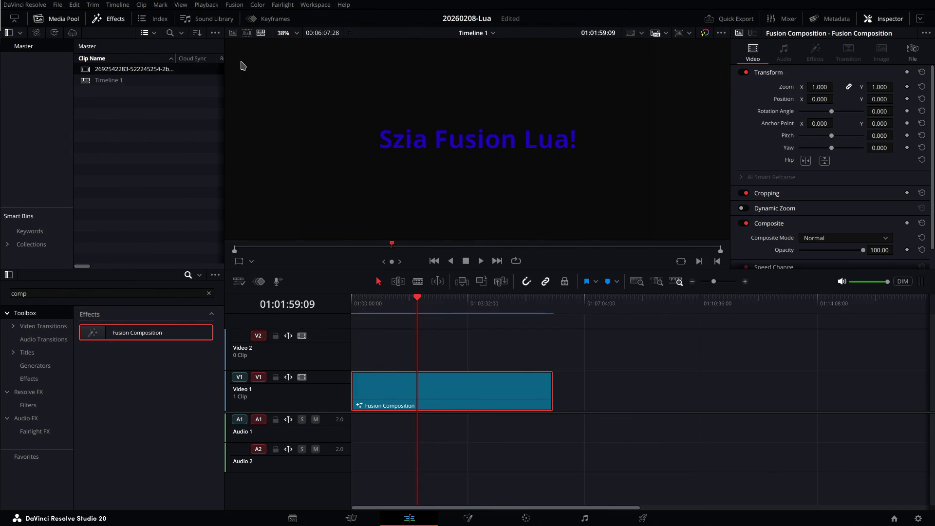
key("plus")
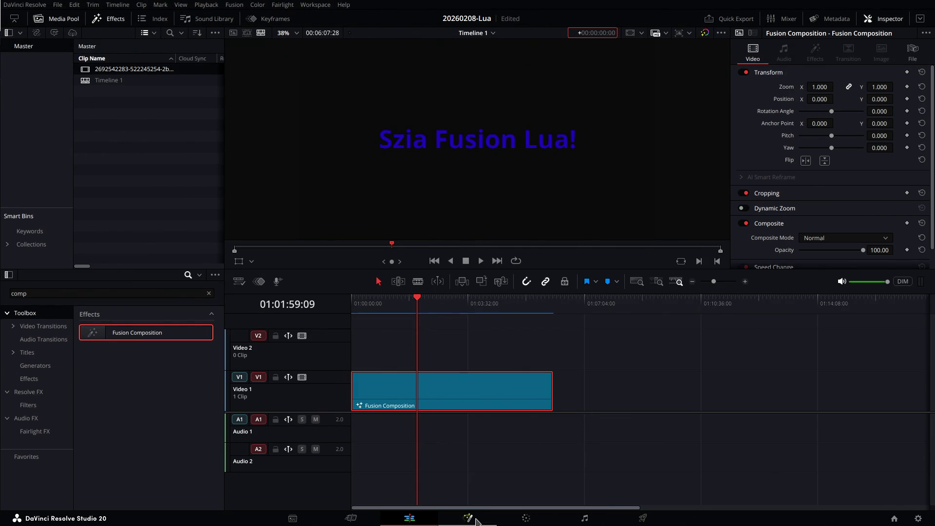
Switch to the Fusion page and browse the Fusion, Workspace and File menus for tools.
left_click(475, 520)
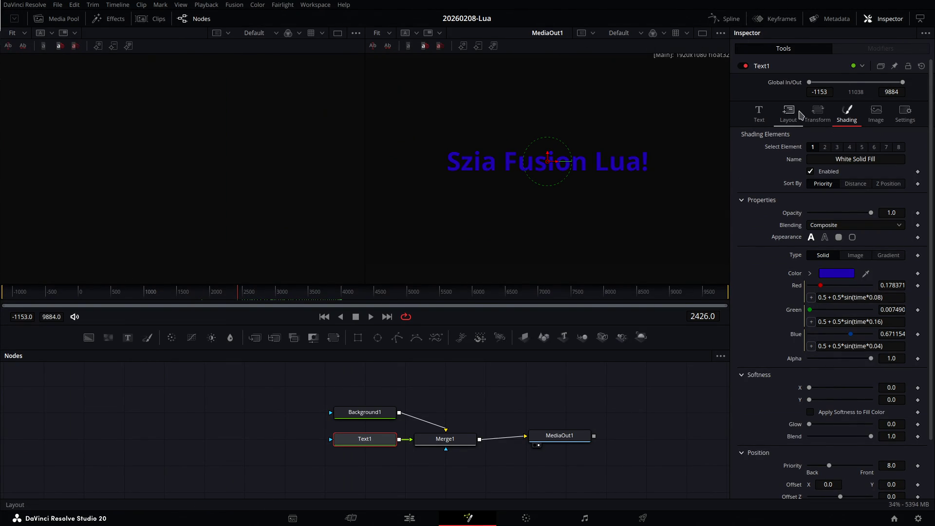
left_click(237, 8)
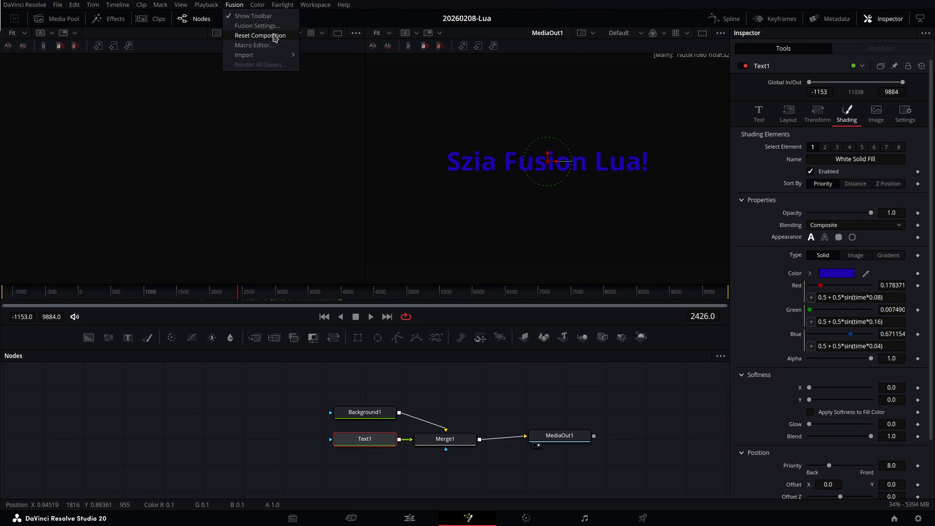
mouse_move(277, 59)
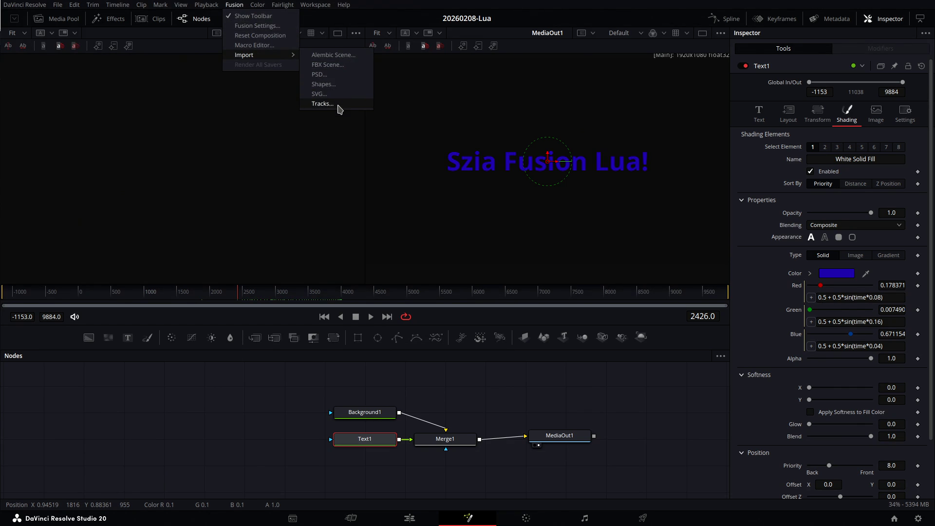
mouse_move(278, 3)
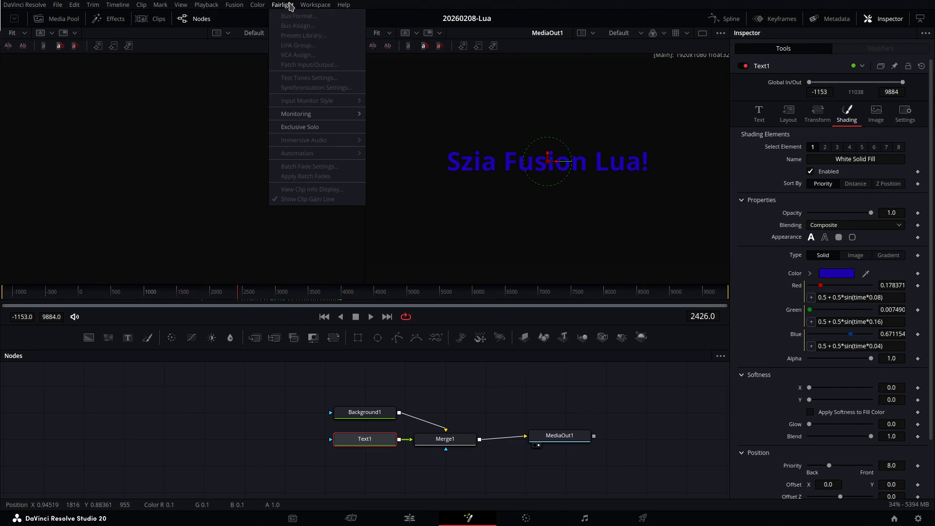
mouse_move(308, 6)
mouse_move(365, 305)
mouse_move(448, 304)
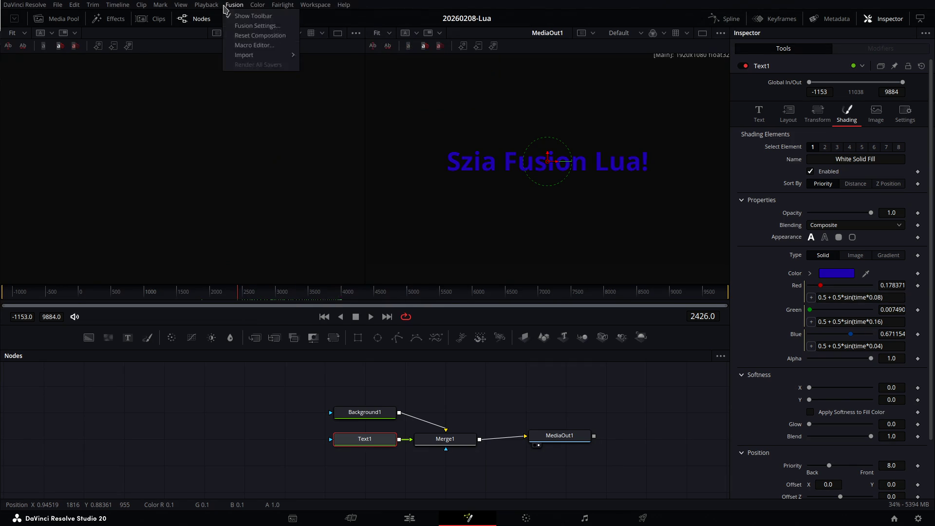
mouse_move(58, 6)
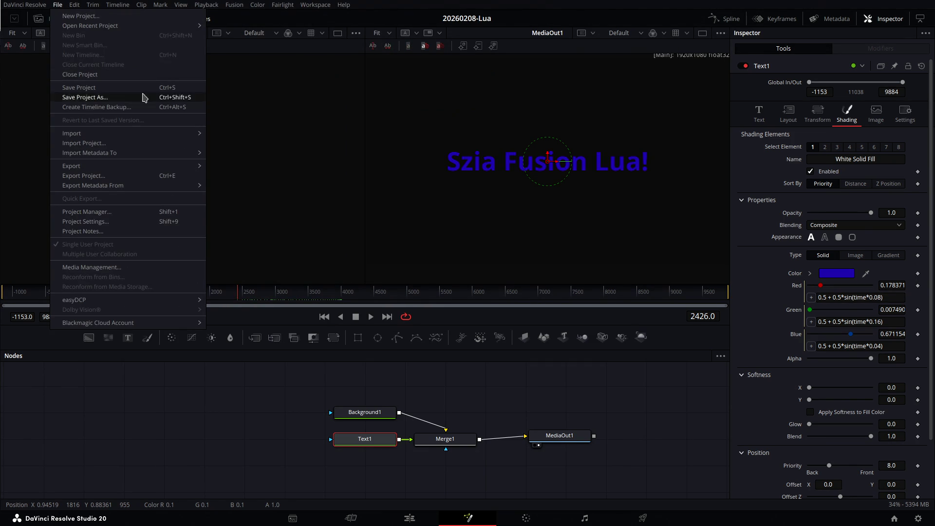
left_click(335, 162)
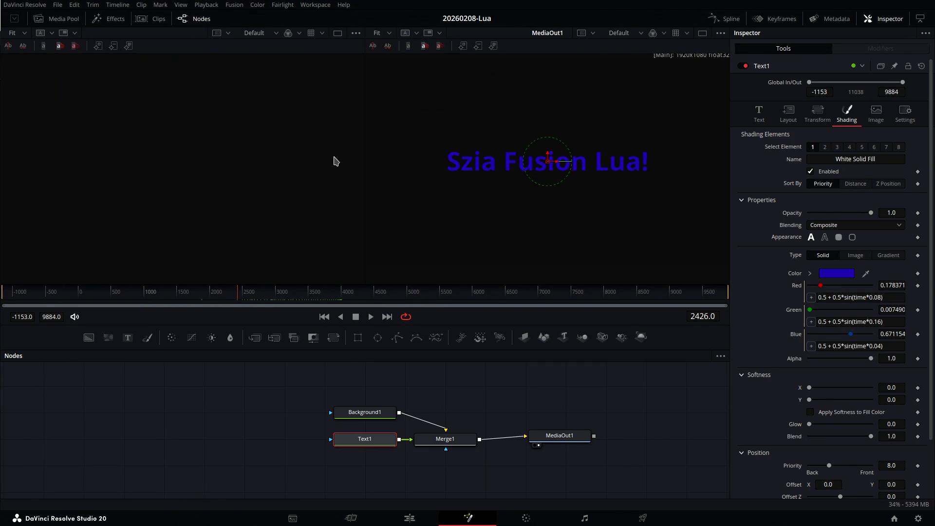
Browse the node editor's Add Tool categories for the new fuse, then check ChatGPT's instructions.
right_click(239, 464)
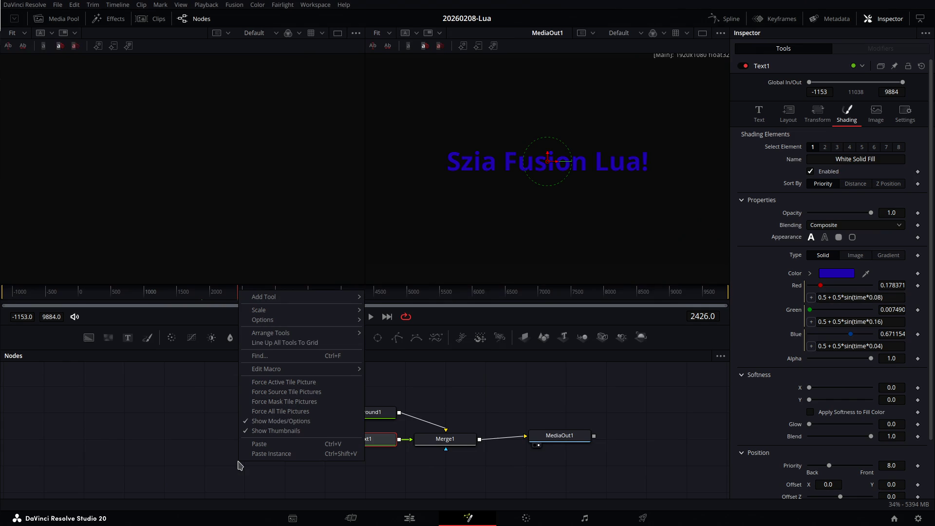
mouse_move(289, 299)
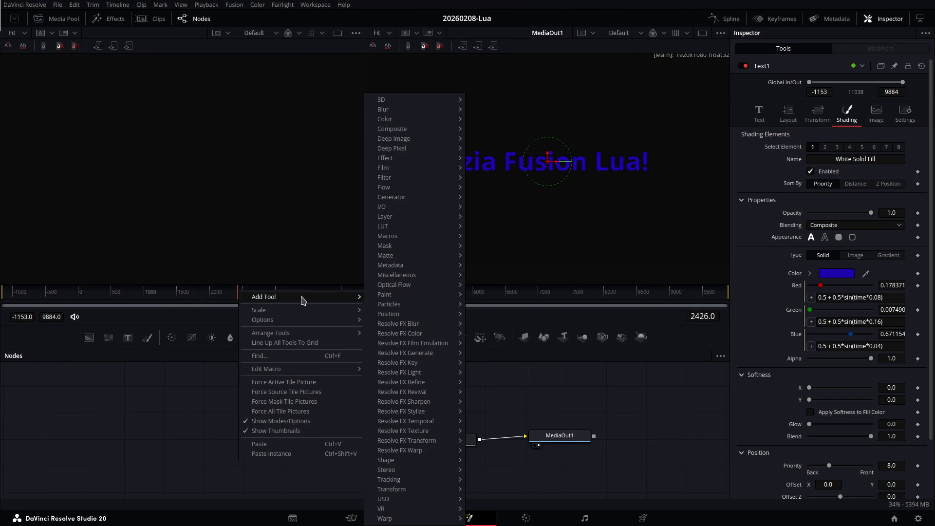
mouse_move(411, 129)
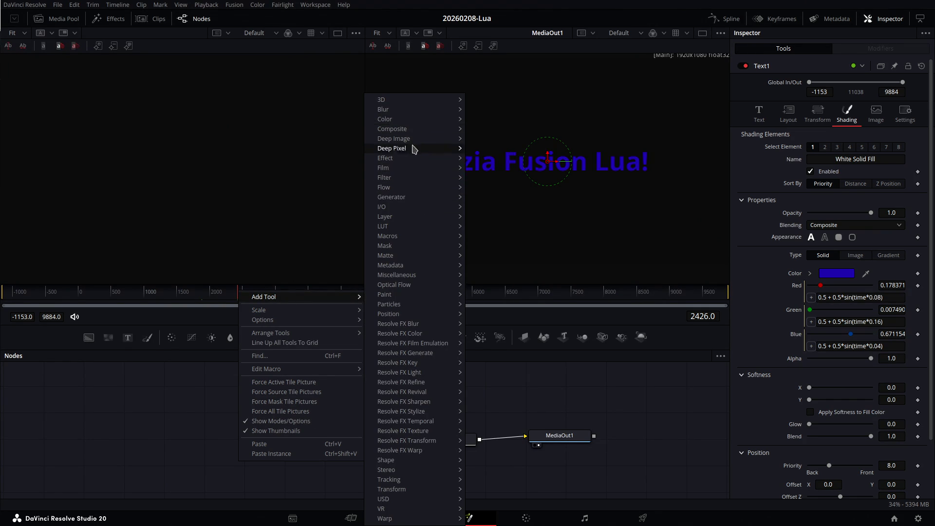
key("Escape")
key("Escape")
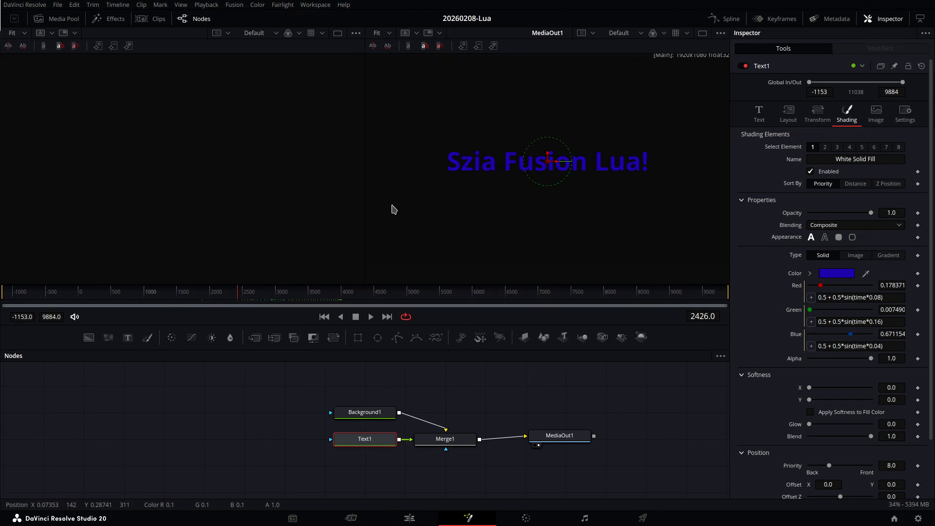
key("alt+Tab")
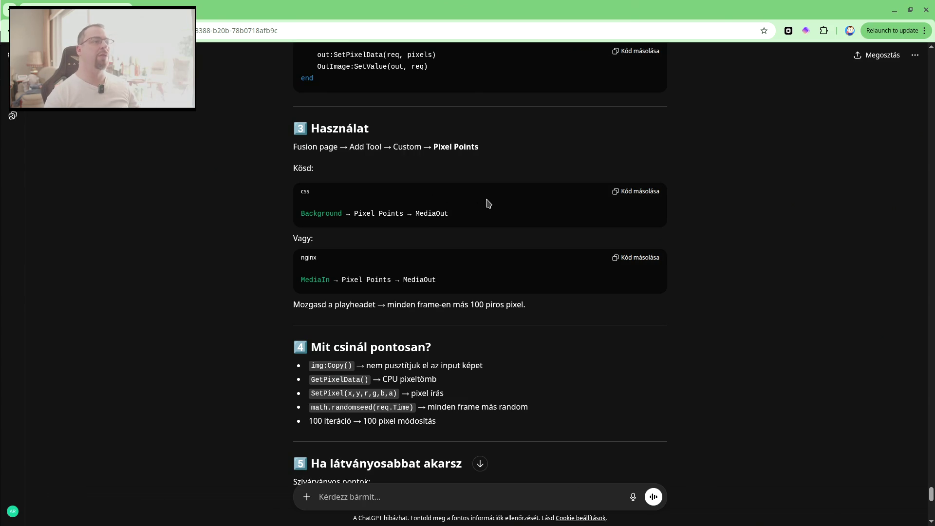
key("alt+Tab")
Search the Add Tool categories again, find no Custom group, and return to ChatGPT.
right_click(227, 422)
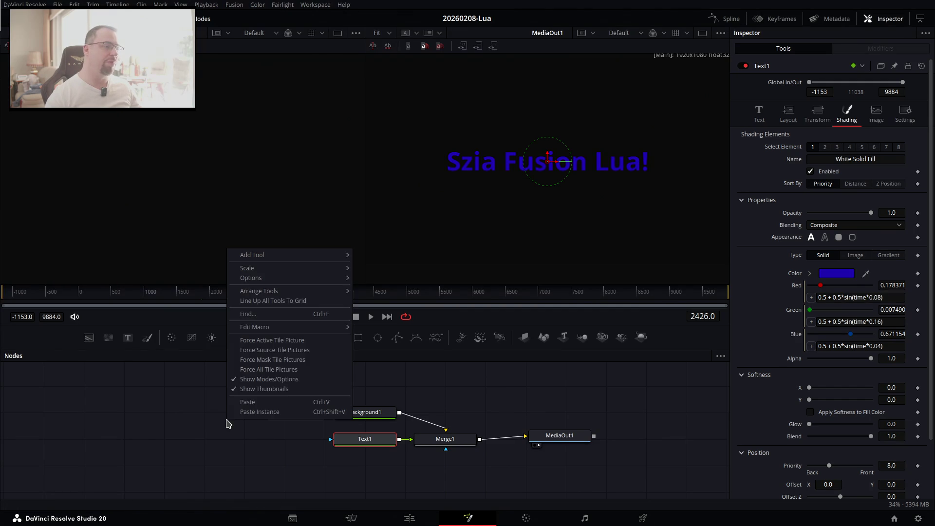
mouse_move(303, 259)
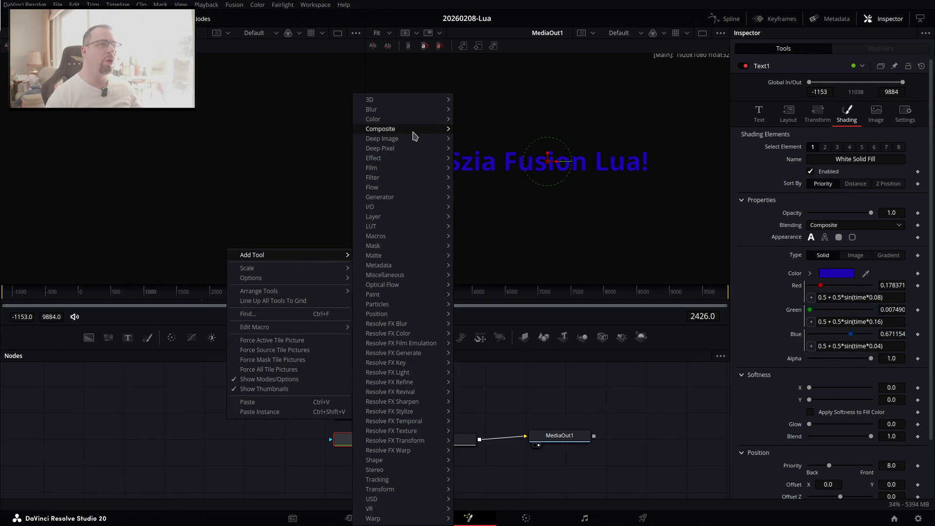
mouse_move(416, 149)
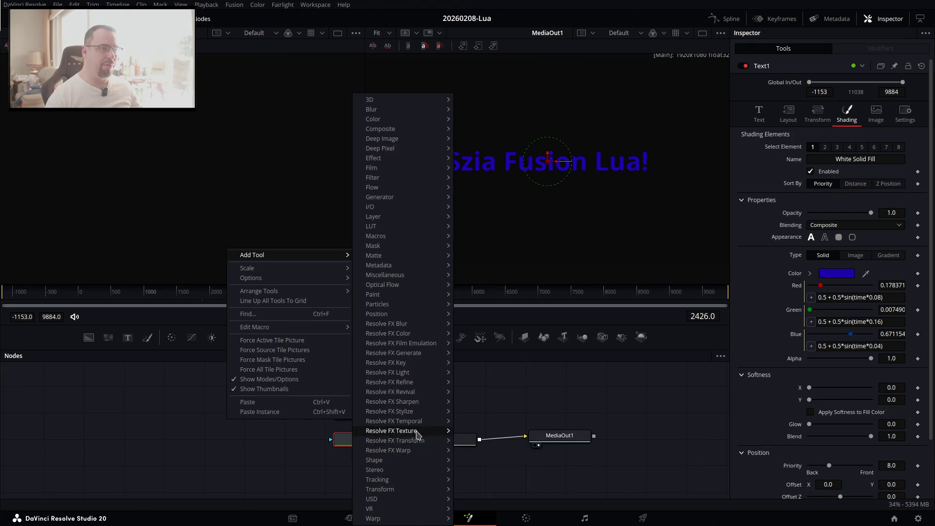
key("Escape")
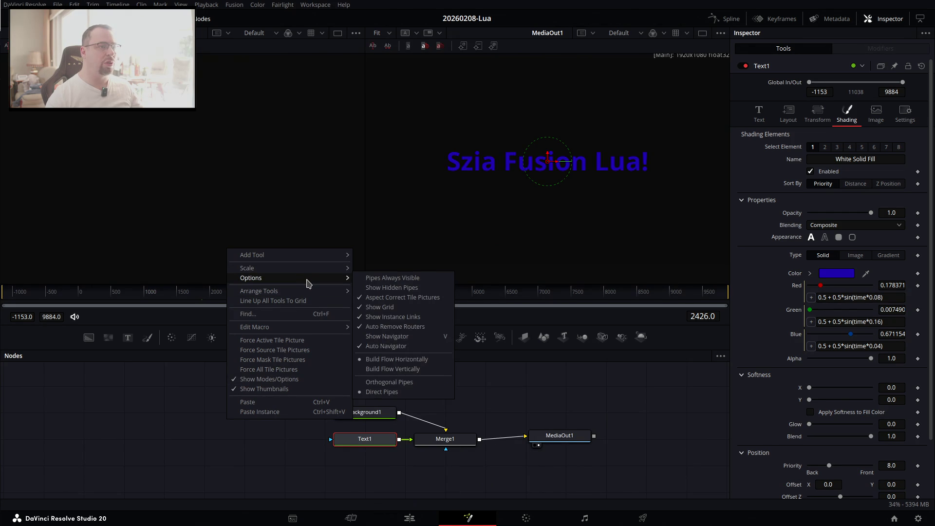
key("Escape")
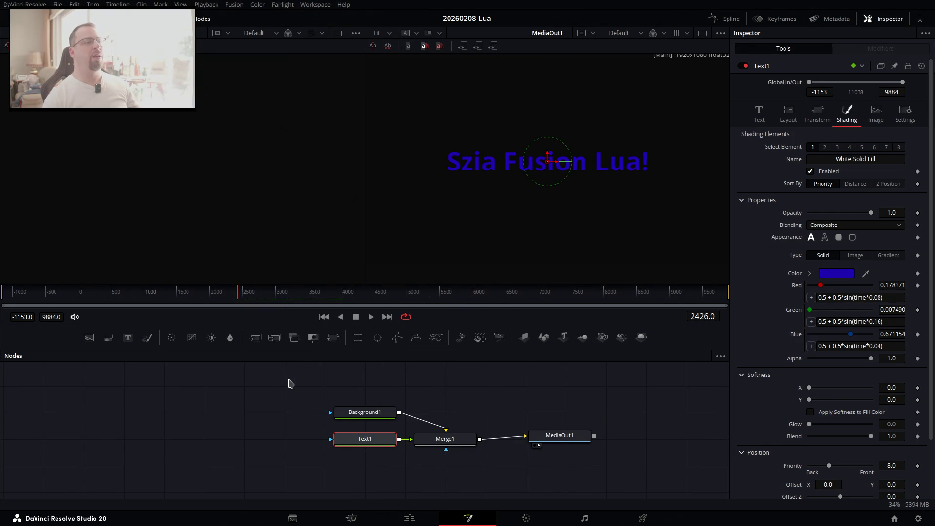
key("alt+Tab")
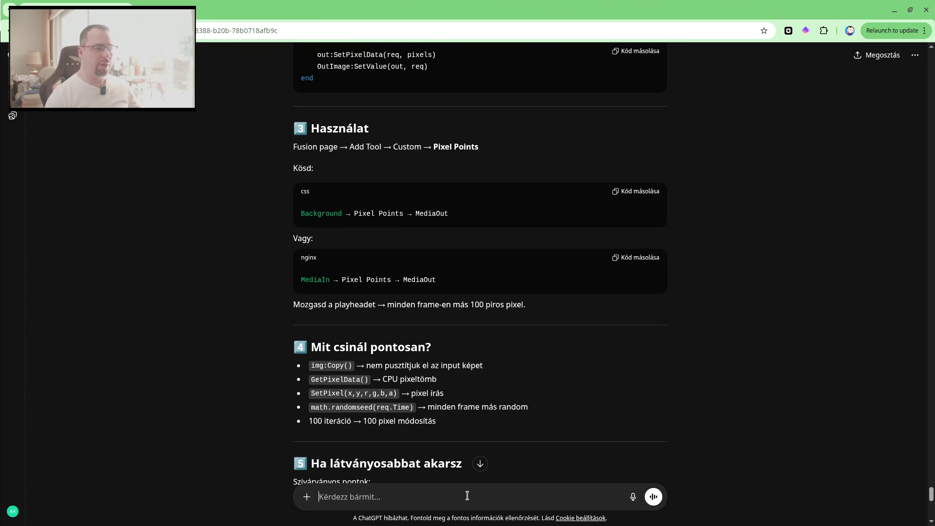
Tell ChatGPT 'nincs Custom az Add Tool alatt.' (no Custom category under Add Tool).
type("nem")
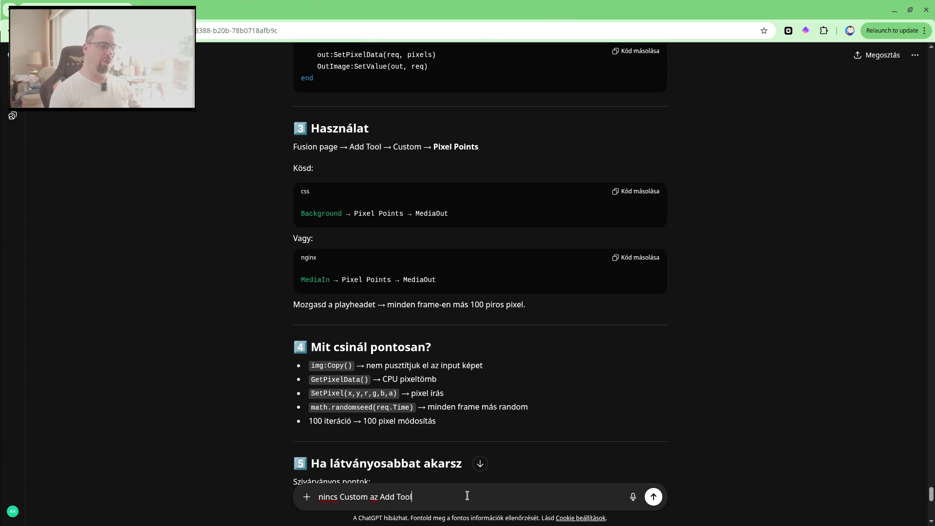
type("alatt.")
key("Return")
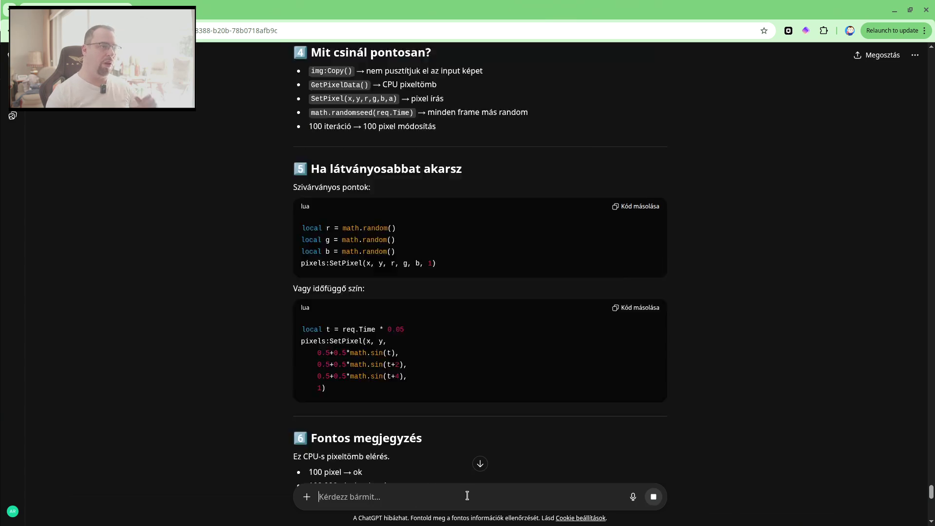
scroll(414, 372, "up", 3)
scroll(412, 370, "up", 6)
Read ChatGPT's advice to check the fuse sits in ~/.local/share/DaVinciResolve/Fusion/Fuses and restart Resolve.
scroll(404, 361, "down", 3)
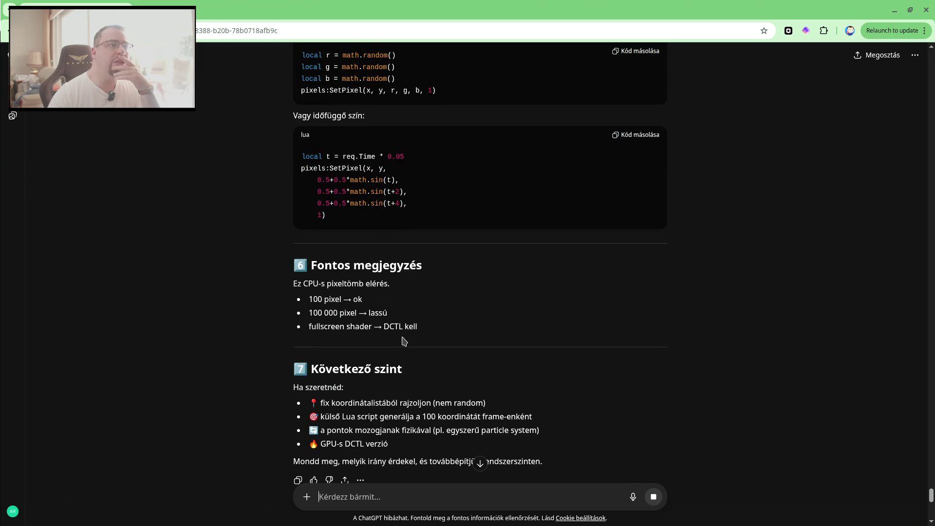
scroll(404, 340, "up", 5)
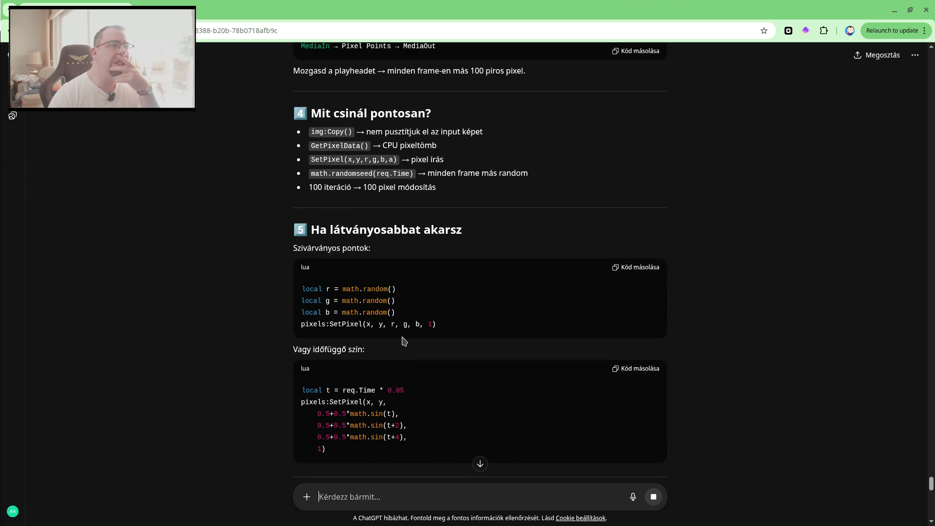
scroll(403, 341, "down", 6)
scroll(403, 341, "down", 2)
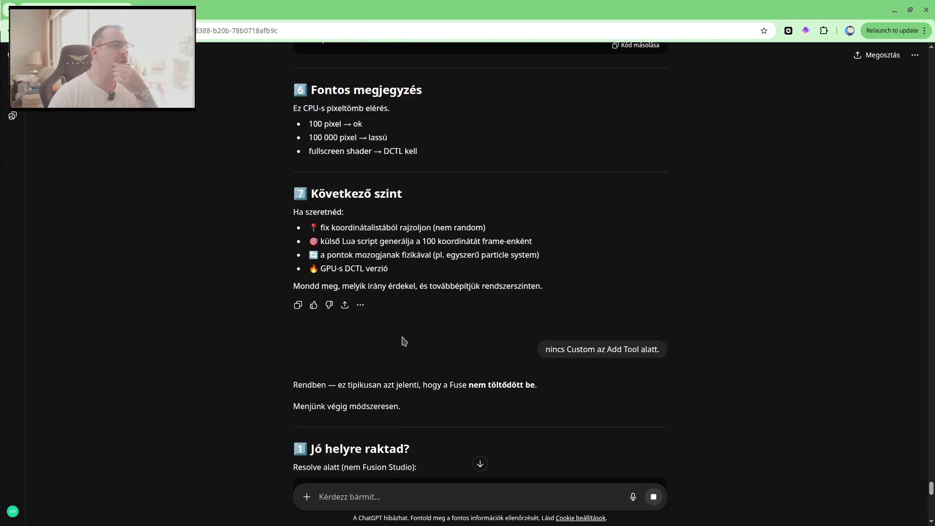
scroll(403, 340, "down", 2)
scroll(402, 338, "down", 4)
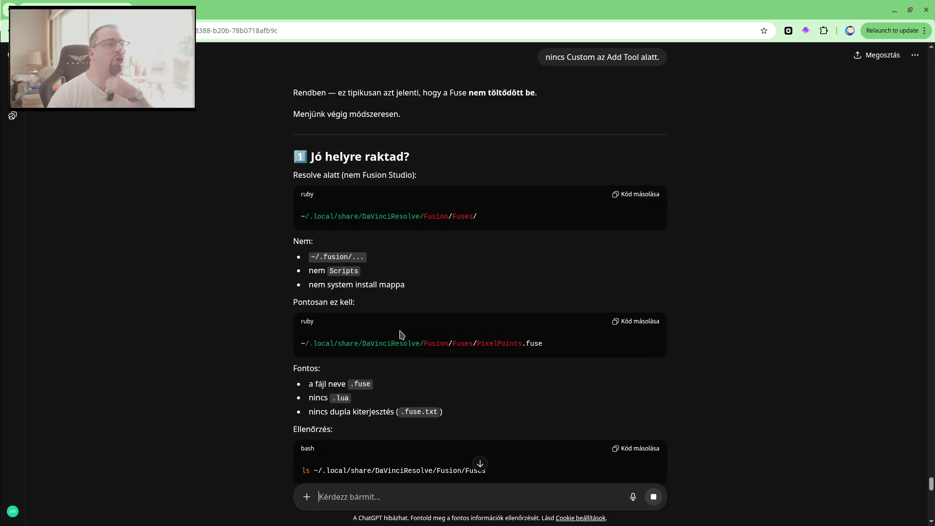
scroll(402, 335, "down", 1)
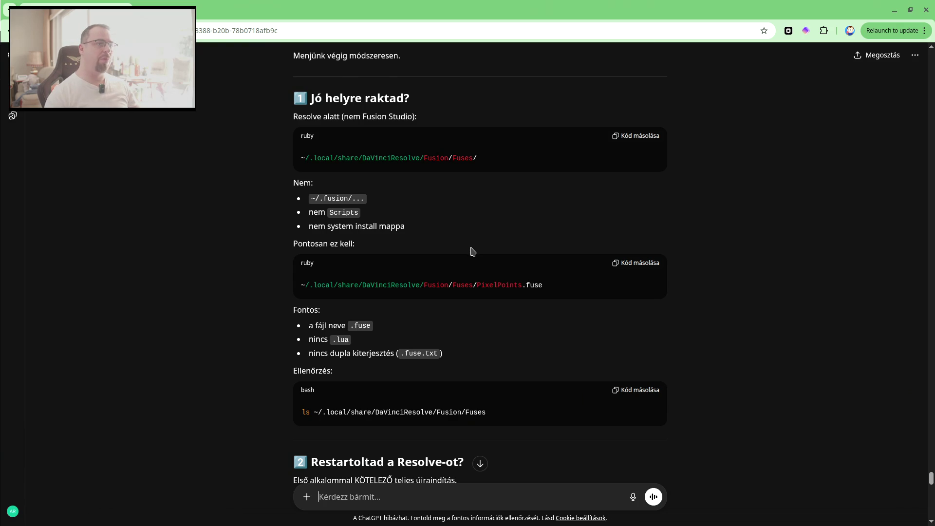
key("alt+Tab")
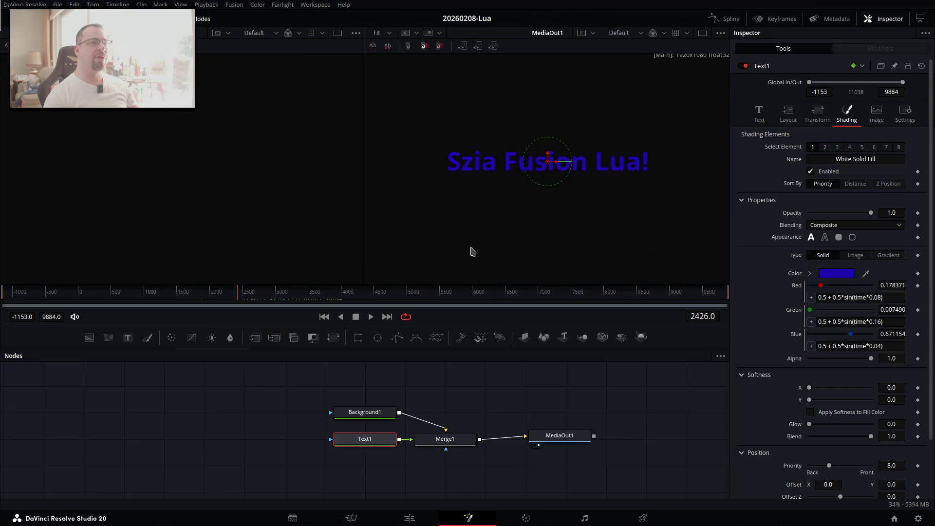
key("alt+Tab")
key("alt+Tab")
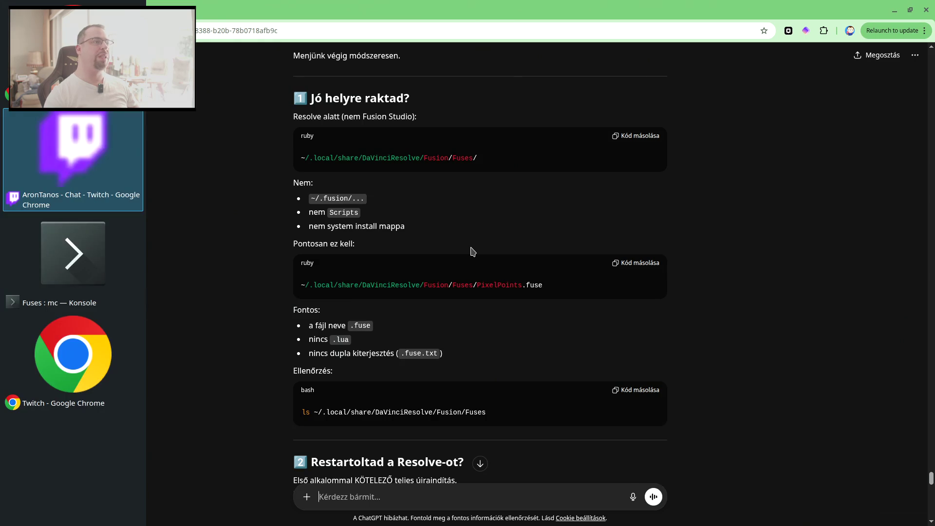
Quit Midnight Commander back to a fresh shell prompt.
key("Up")
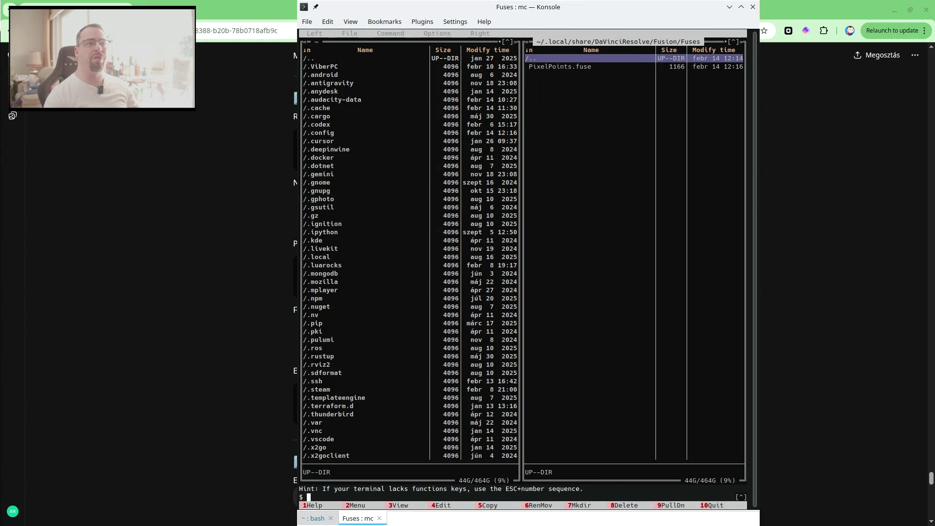
key("Down")
key("ctrl+o")
key("ctrl+o")
key("F10")
key("Return")
key("Return")
List the ~/.local/share/DaVinciResolve/ folder, checking the path against ChatGPT's suggestion.
key("alt+Tab")
key("alt+Tab")
type("ls ül")
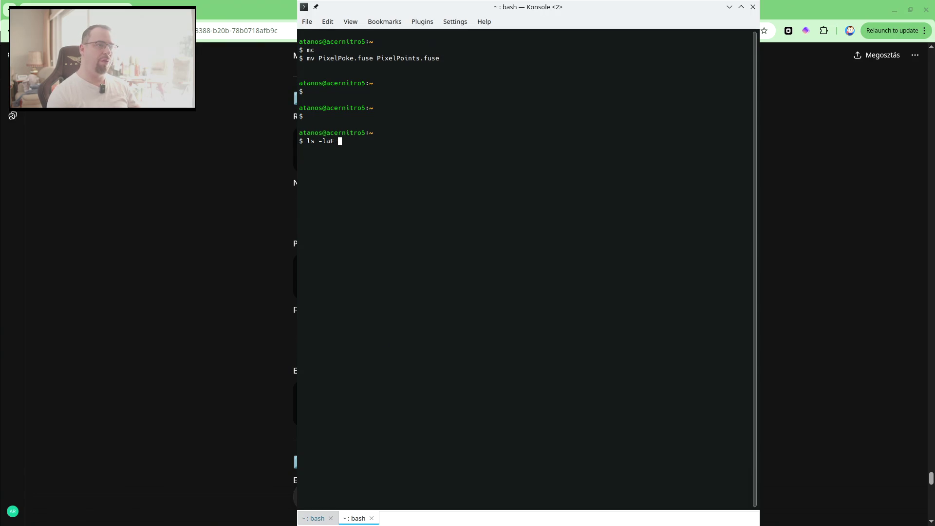
type("cal/share/")
key("alt+Tab")
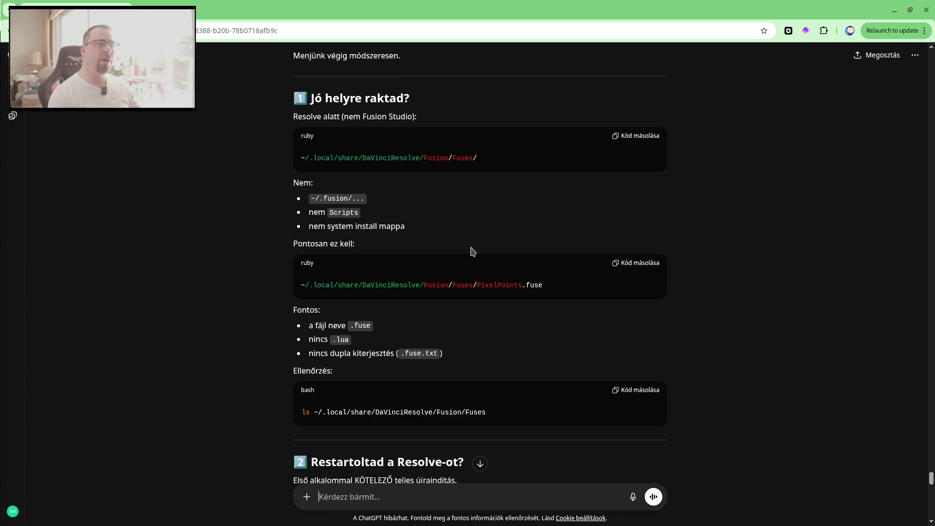
key("alt+Tab")
type("DaVinciResolve/")
key("Return")
List ~/.local/share/DaVinciResolve/Fusion/Fuses/ to confirm PixelPoints.fuse (1166 bytes) is there.
key("Up")
type("Fu")
key("Tab")
type("Fu")
key("Tab")
key("Return")
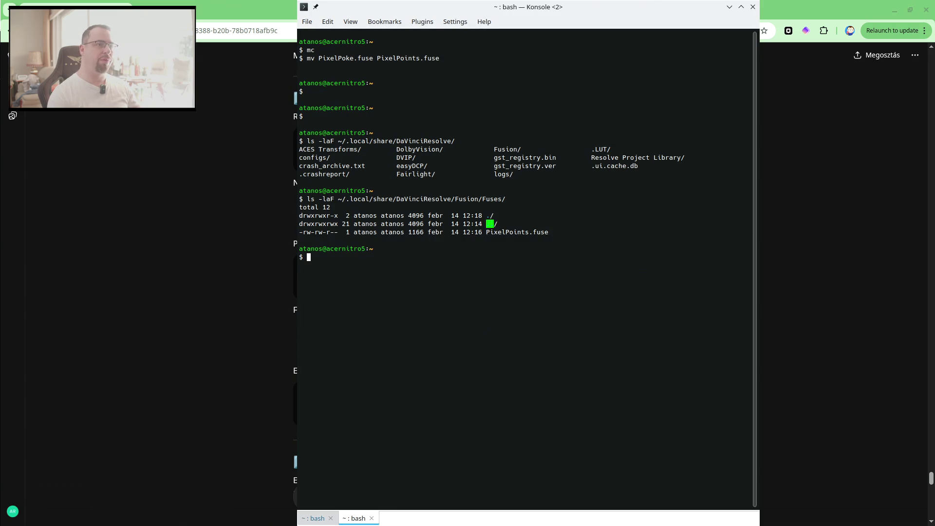
key("alt+Tab")
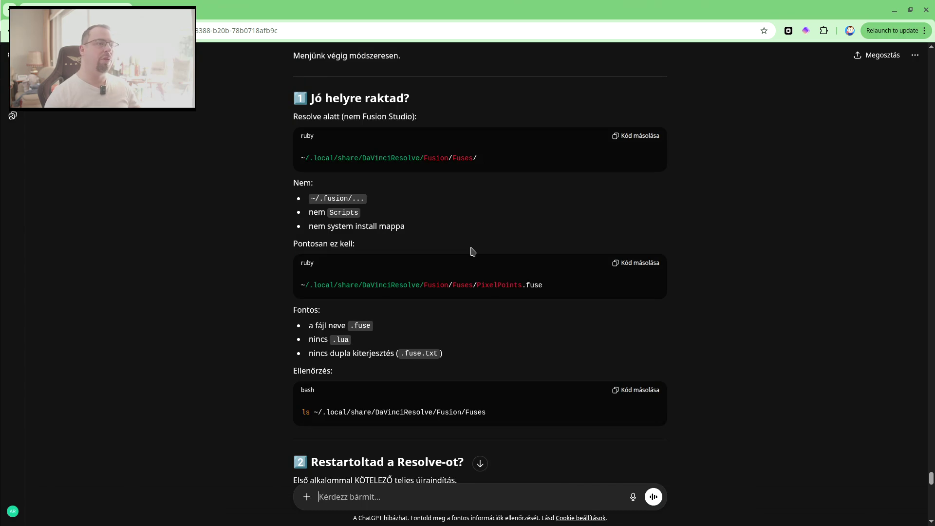
key("alt+Tab")
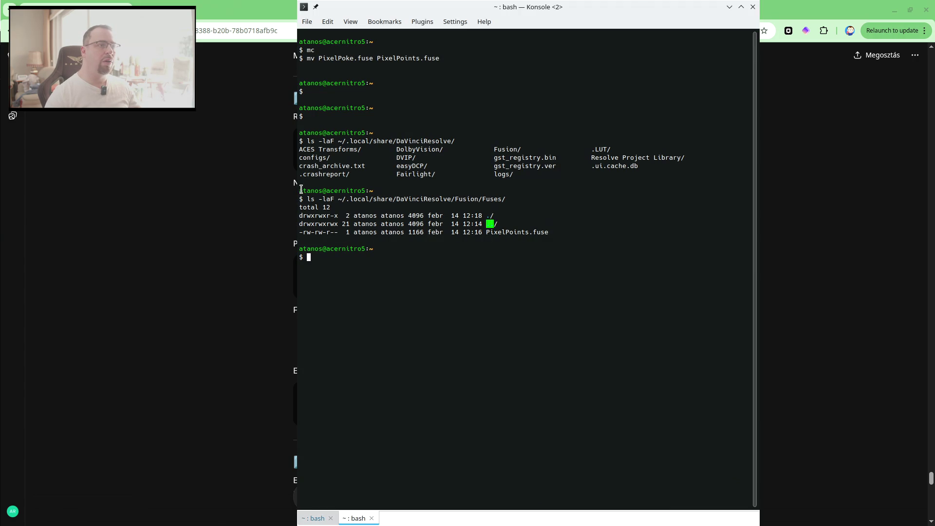
Select the Fuses folder listing and copy it with Edit > Copy.
left_click_drag(298, 191, 296, 241)
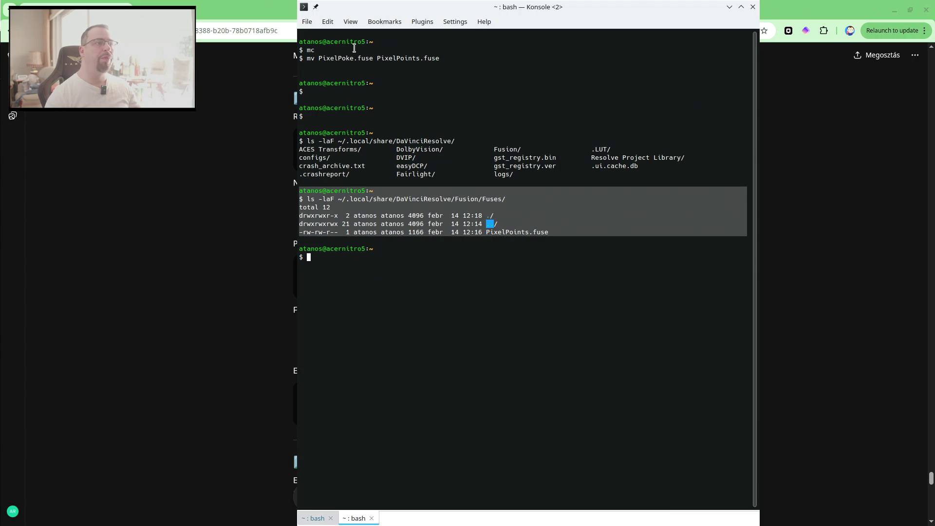
left_click(327, 21)
left_click(339, 34)
key("alt+Tab")
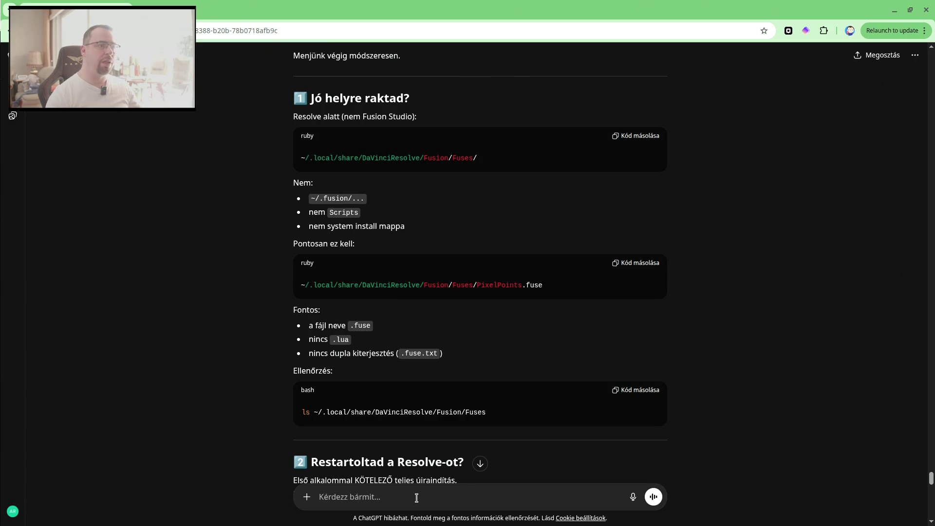
Paste the Fuses folder listing into ChatGPT and read its advice to look under Fuses or search.
key("ctrl+v")
key("shift+Return")
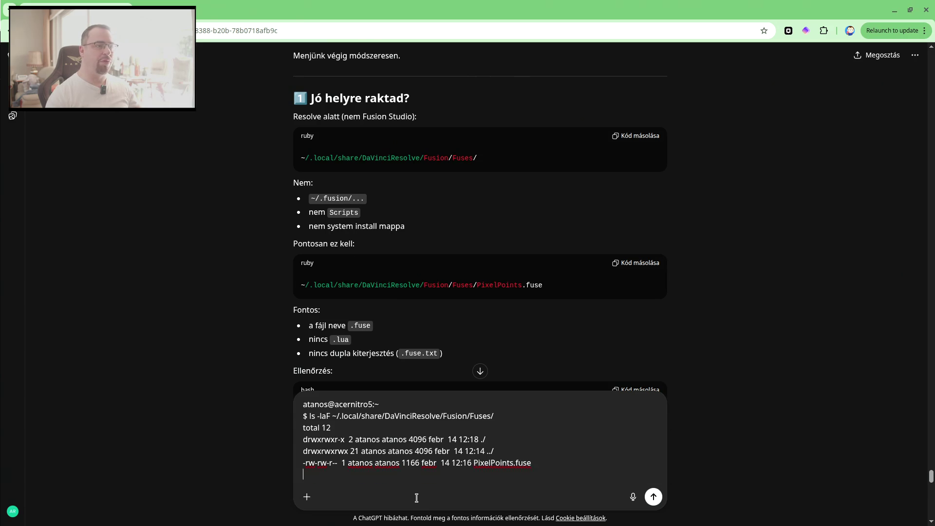
key("shift+Return")
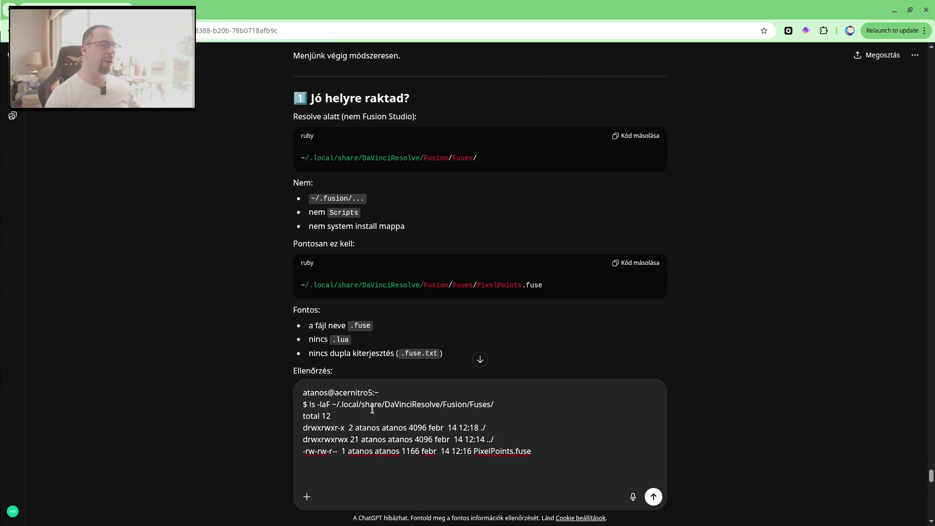
scroll(331, 220, "down", 4)
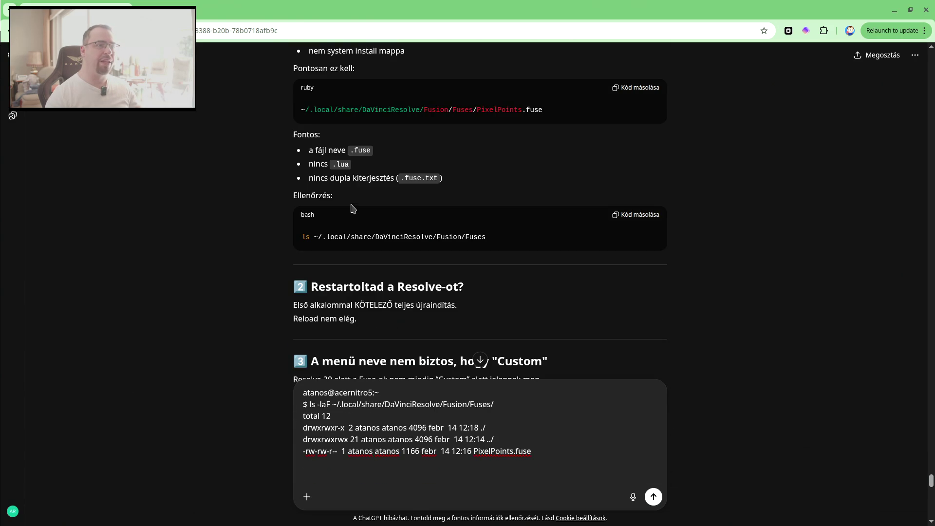
scroll(428, 223, "down", 2)
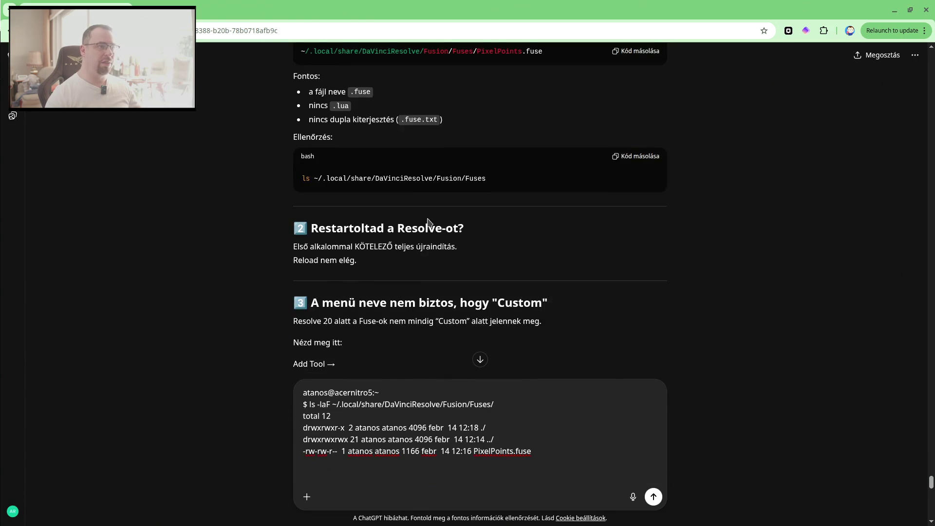
scroll(428, 222, "down", 1)
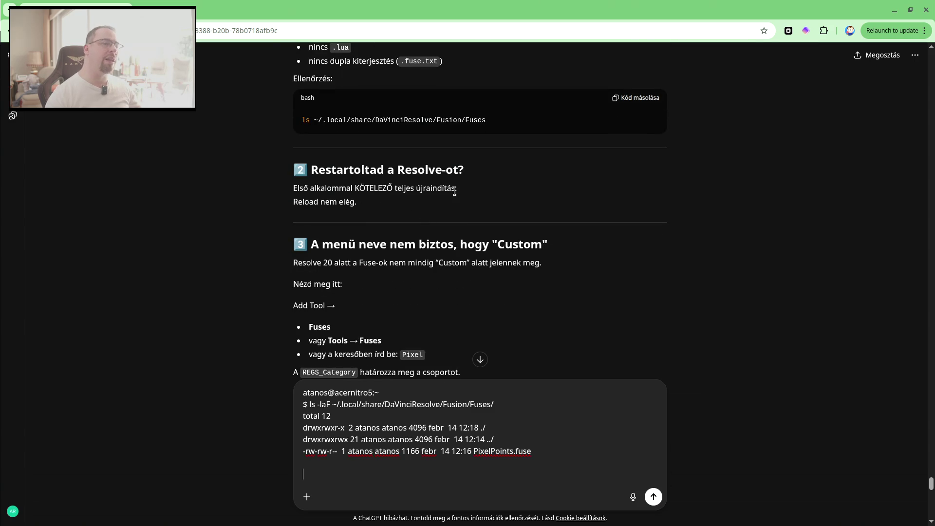
key("alt+Tab")
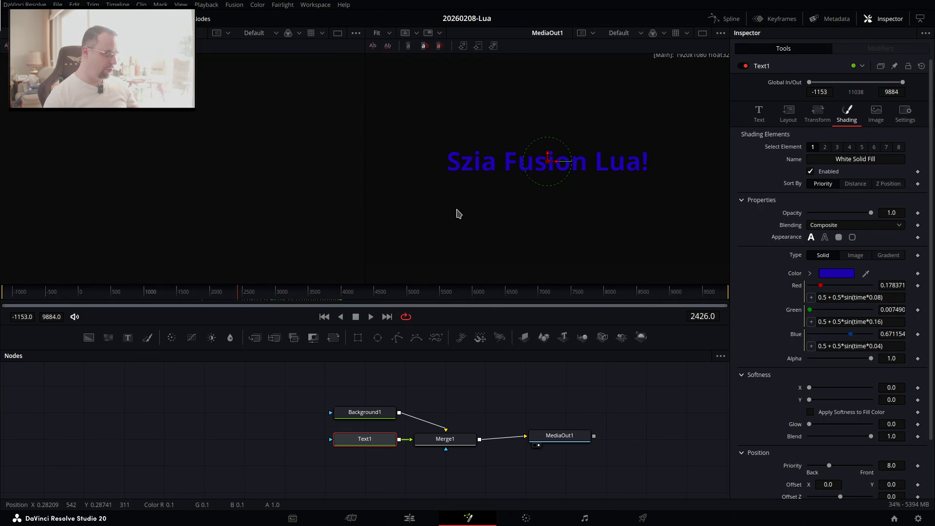
Close Kate discarding the unsaved script, then bring up Fusion's Add Tool menu in the node graph.
key("alt+Tab")
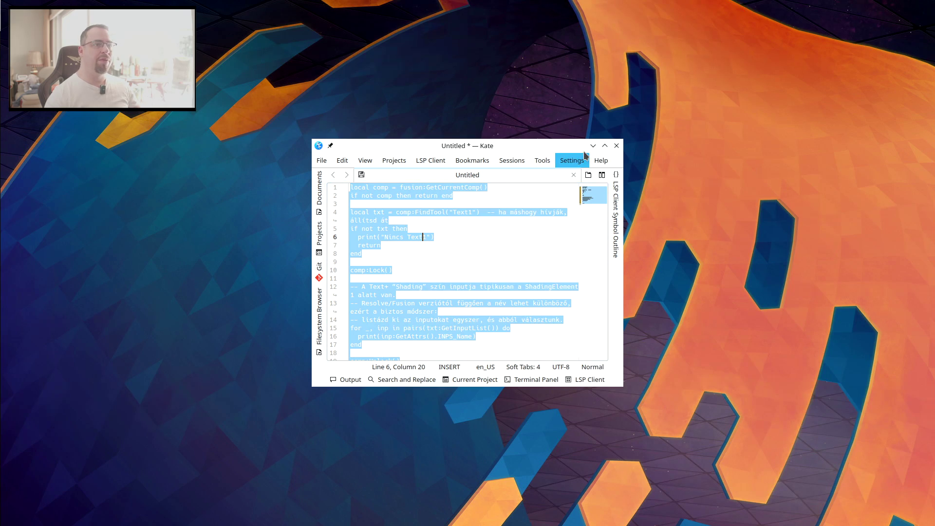
left_click(615, 146)
left_click(526, 314)
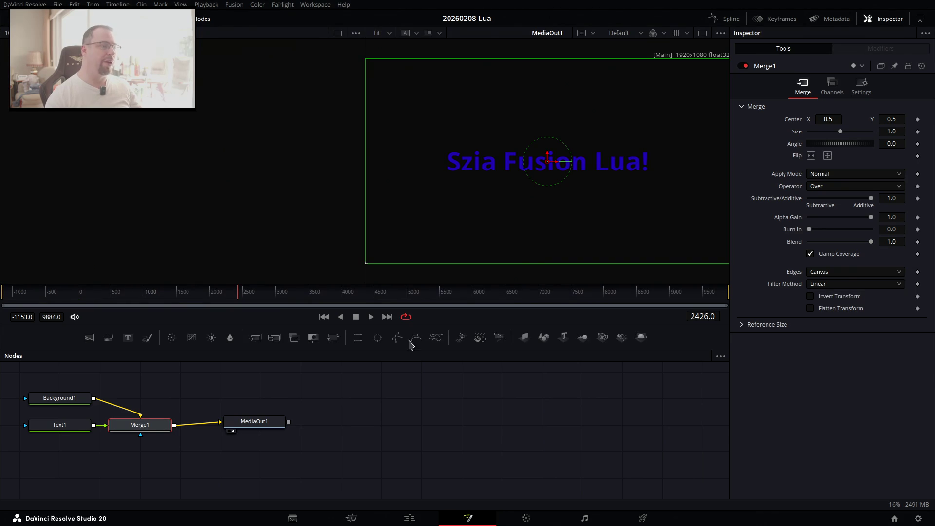
right_click(379, 404)
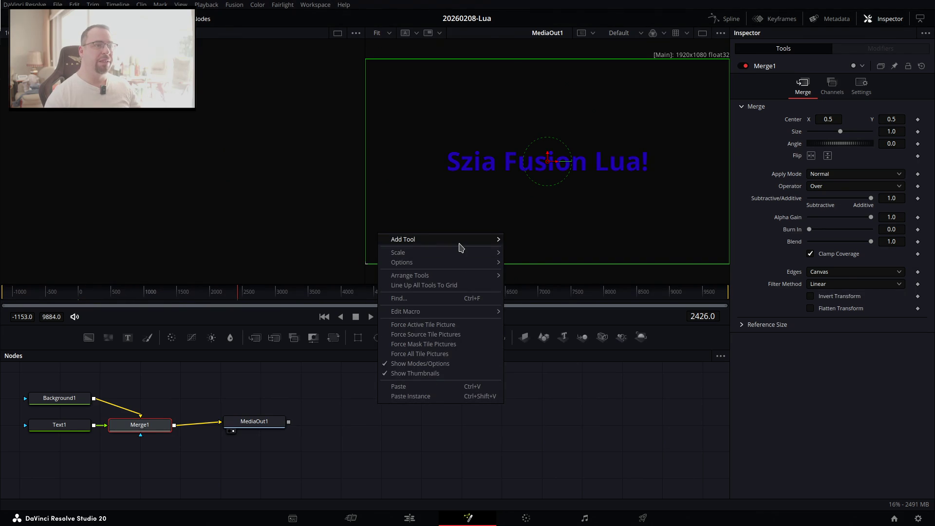